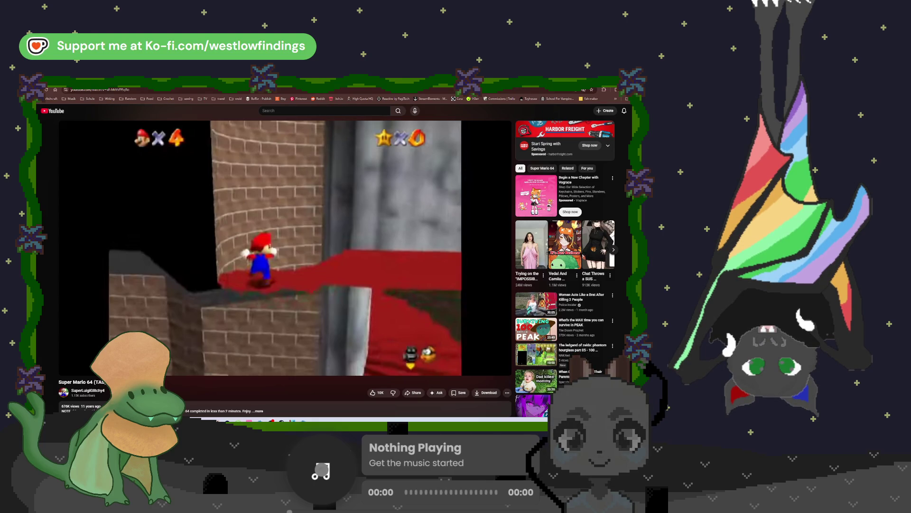
Step: Play the Super Mario 64 video, seek ahead and back to about 0:10, then pause it
mouse_move(270, 317)
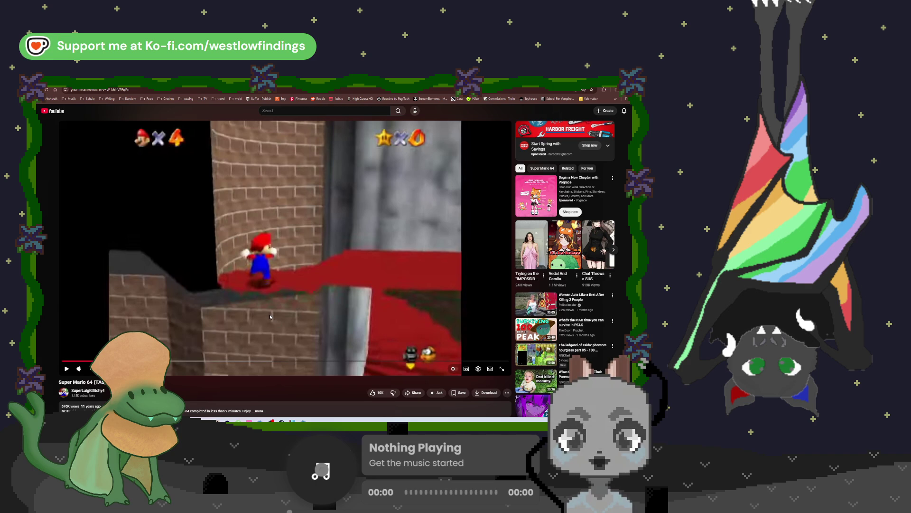
left_click(238, 329)
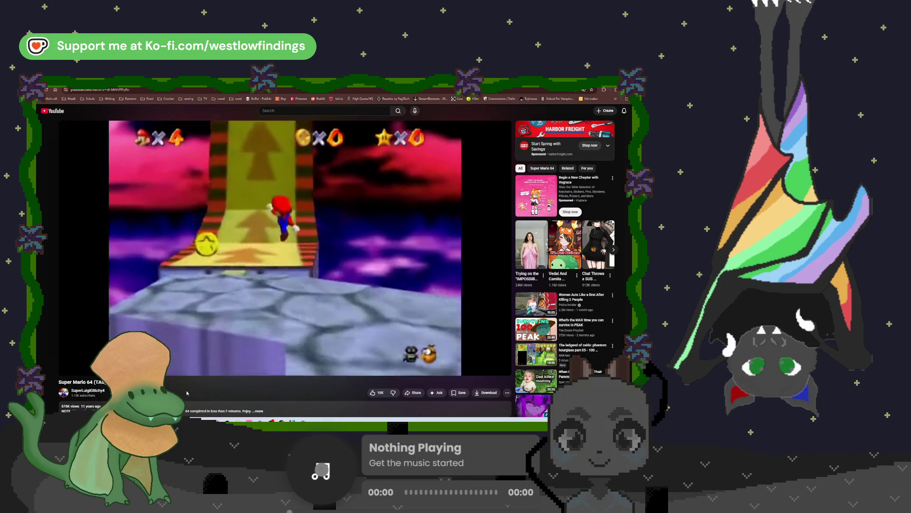
left_click_drag(200, 360, 373, 363)
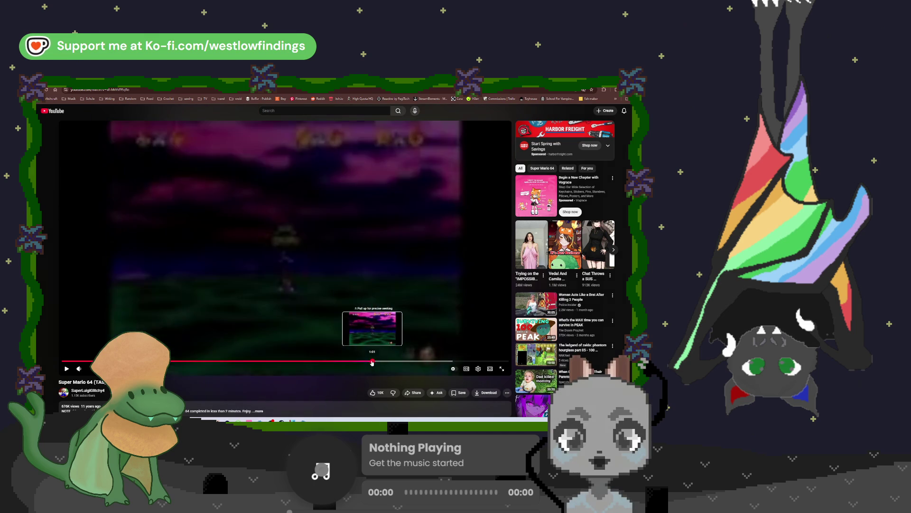
mouse_move(437, 360)
left_mouse_down()
mouse_move(472, 359)
mouse_move(61, 353)
left_mouse_up()
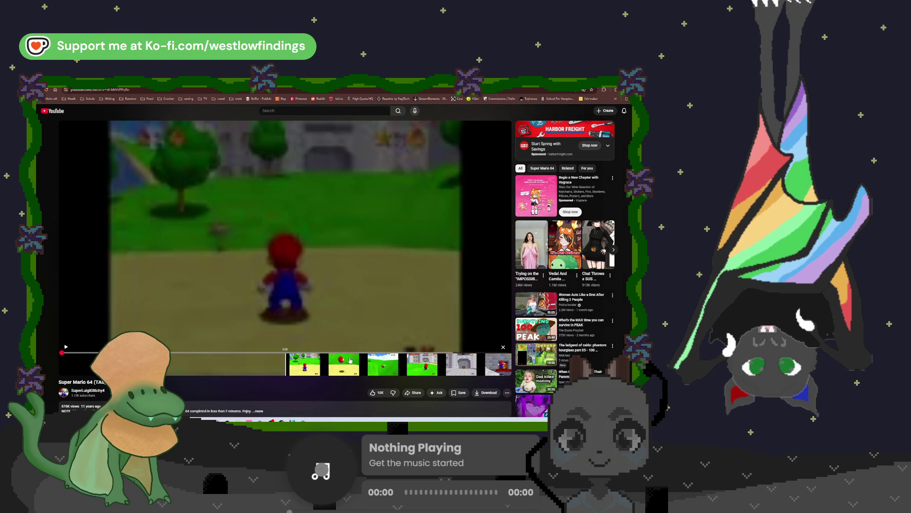
left_click_drag(343, 354, 61, 351)
left_click(212, 304)
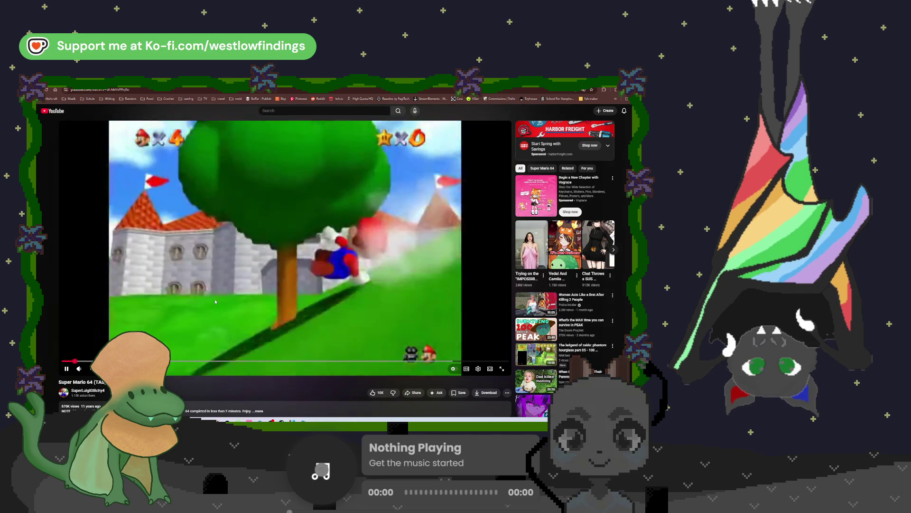
left_click(239, 326)
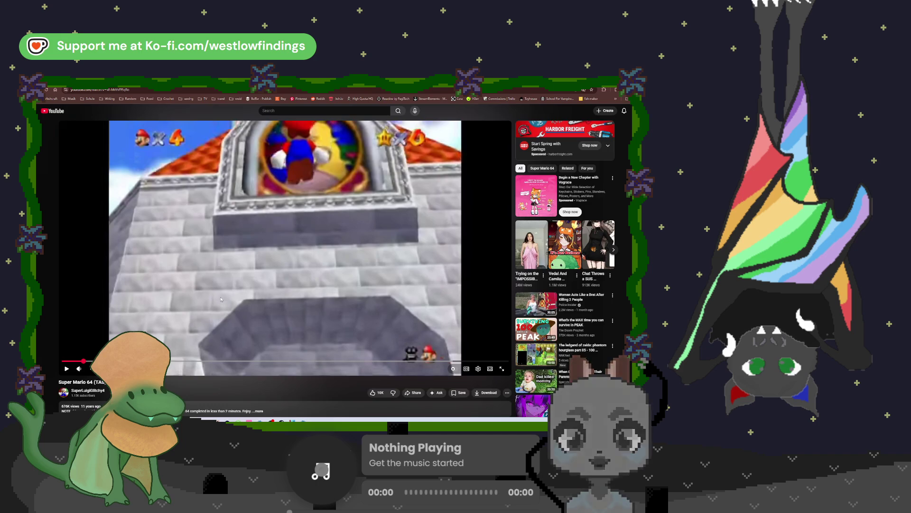
Step: Leave the browser and bring up the SULFUR store page in Steam
scroll(206, 341, "down", 3)
scroll(214, 318, "up", 3)
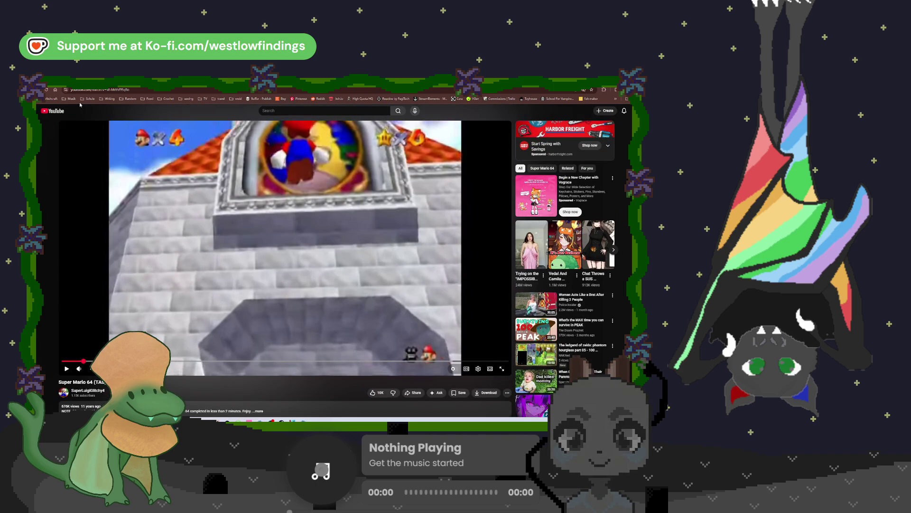
key("alt+Tab")
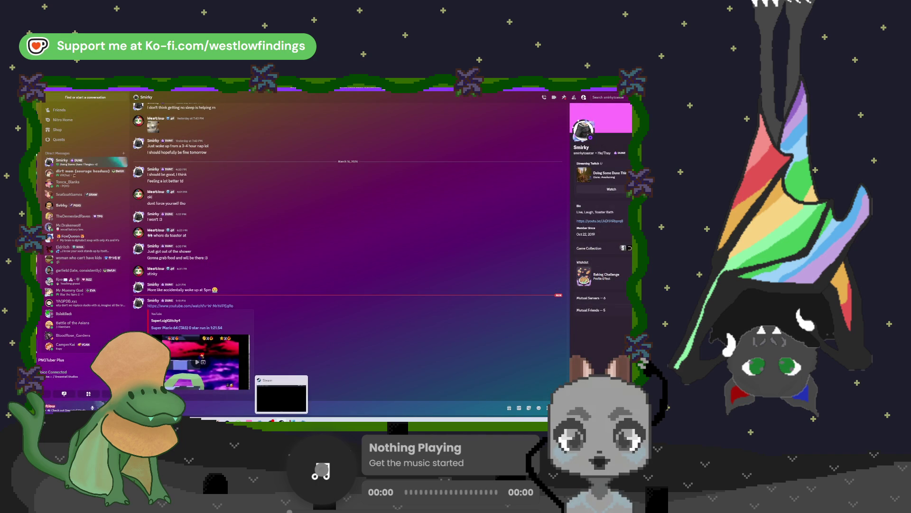
left_click(282, 396)
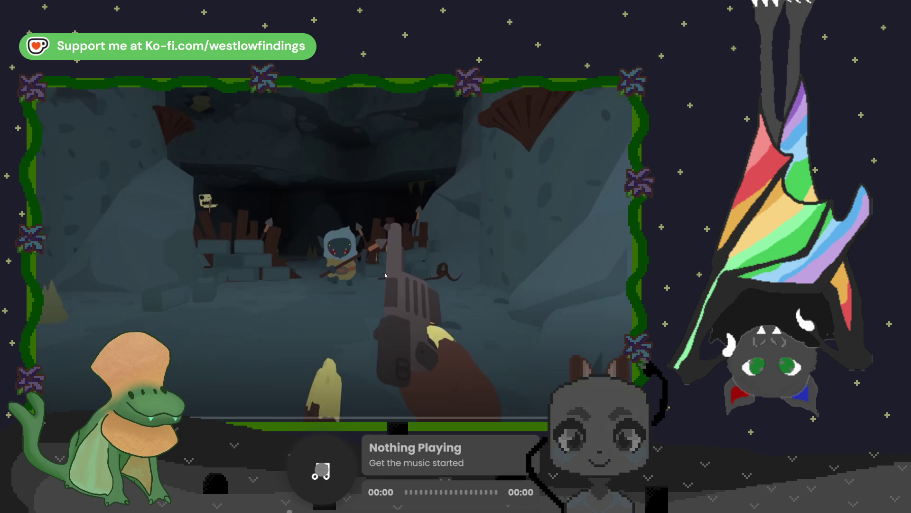
Step: Watch the SULFUR trailer full screen, then open r2modman's settings
left_click(383, 273)
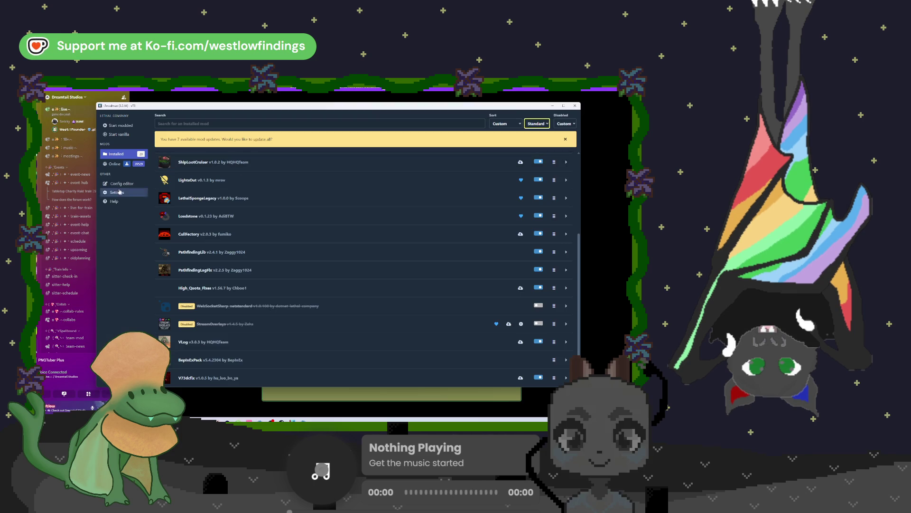
left_click(116, 193)
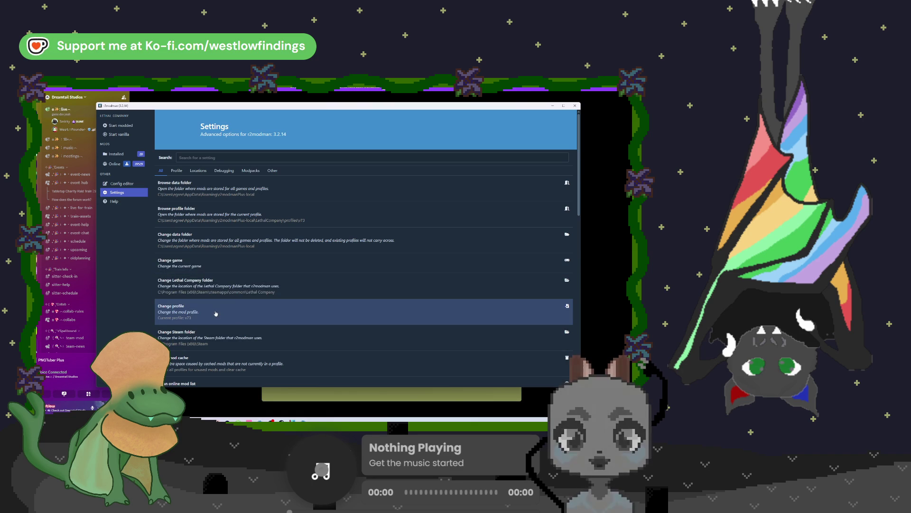
Step: Load the 'selling shrimps' mod profile and expand the CastleGrounds v5.12.1 entry in its mod list
left_click(237, 314)
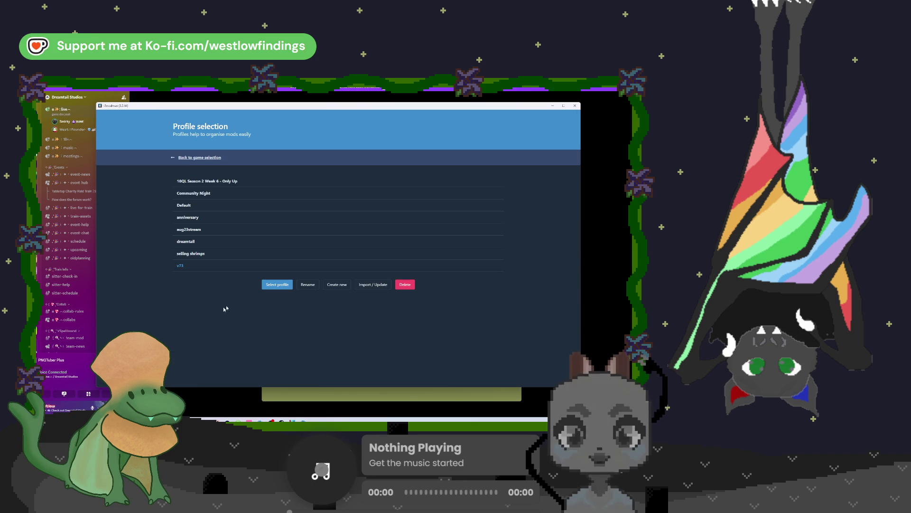
left_click(277, 284)
scroll(254, 277, "down", 4)
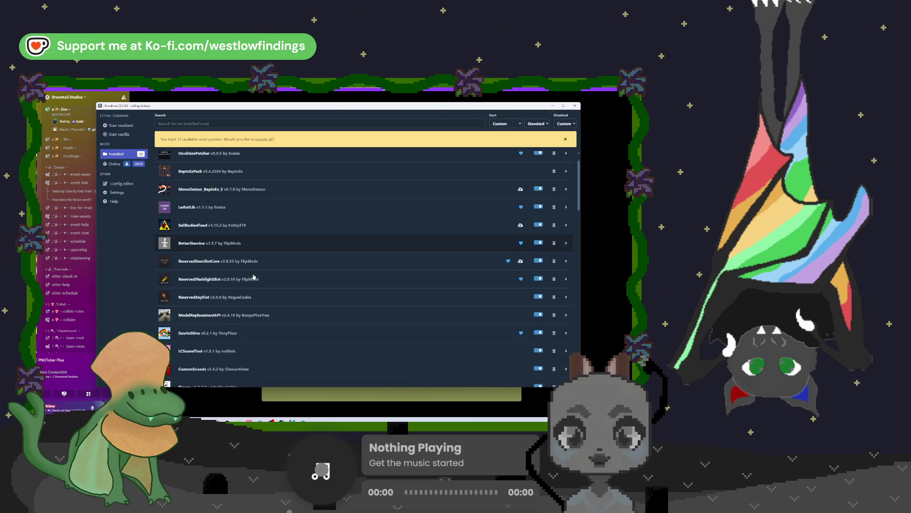
scroll(254, 277, "down", 6)
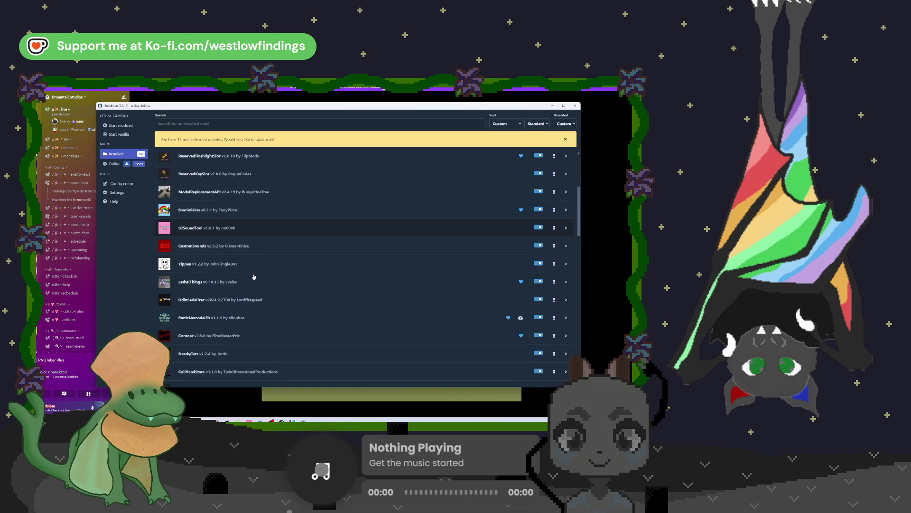
scroll(254, 277, "down", 6)
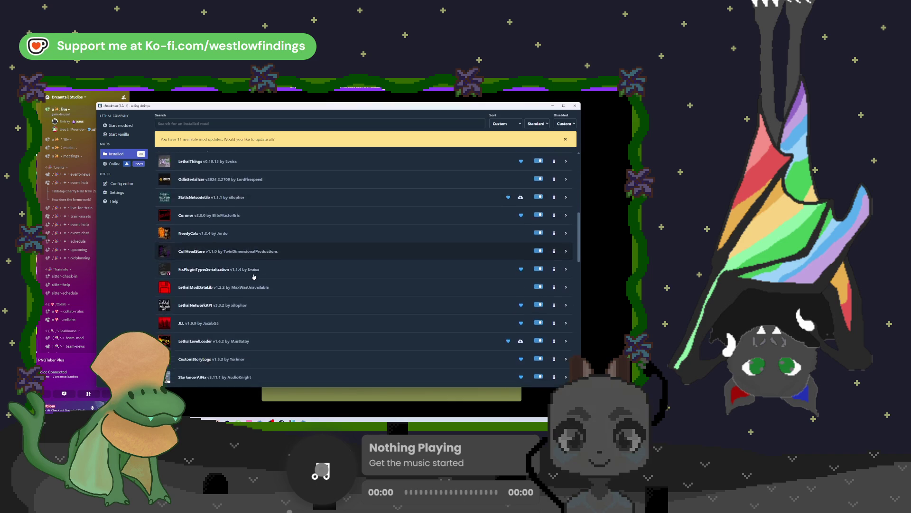
scroll(254, 277, "down", 9)
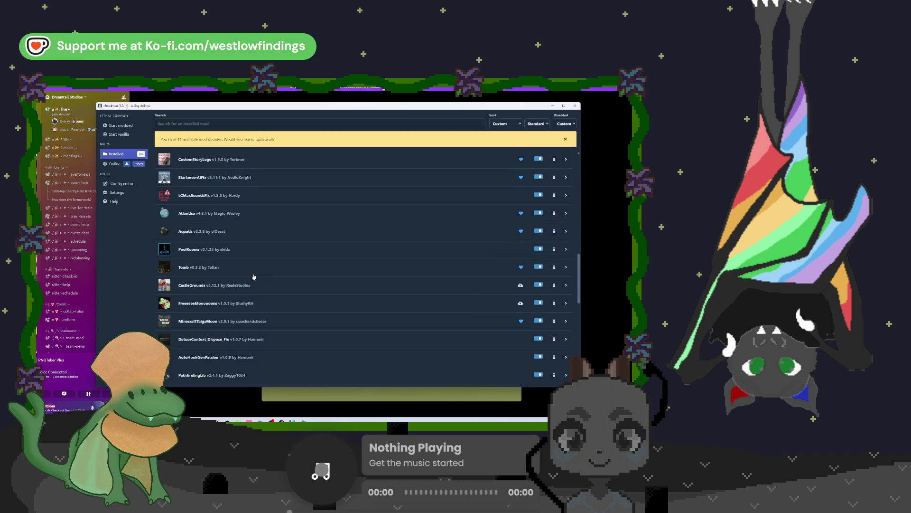
scroll(254, 277, "up", 2)
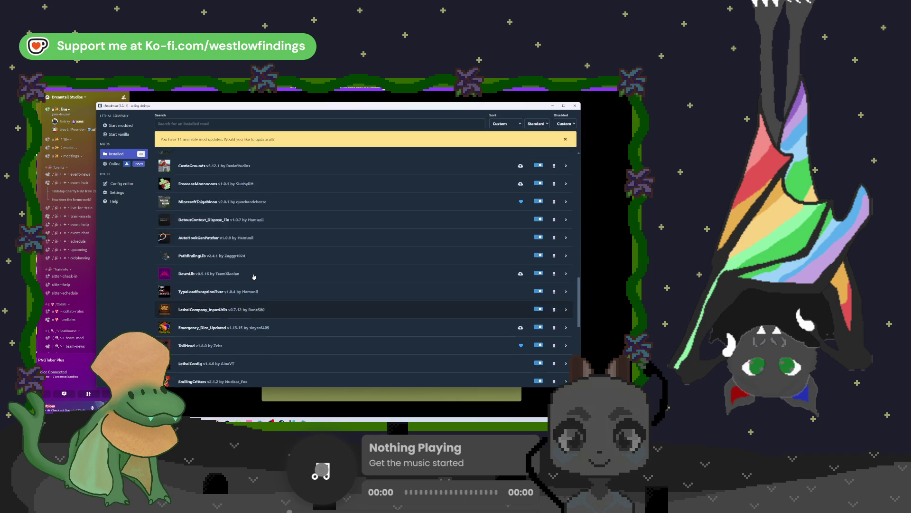
left_click(265, 161)
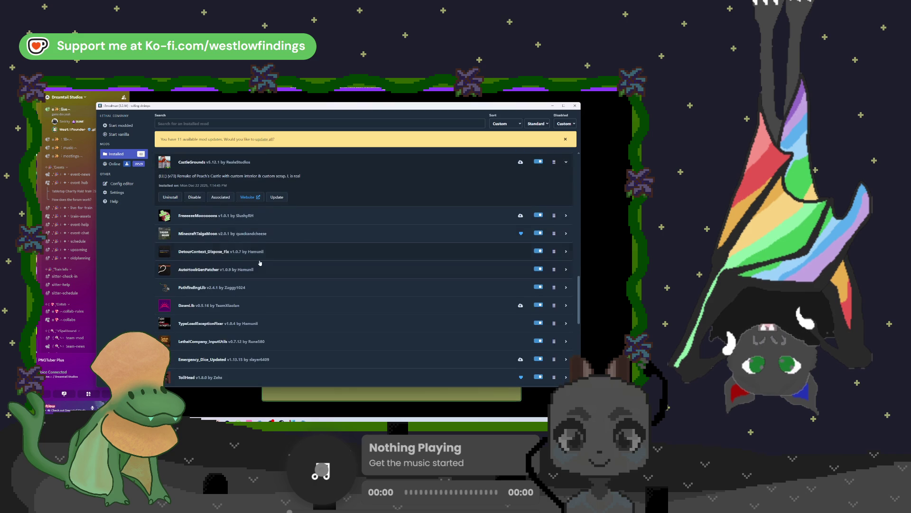
left_click(250, 197)
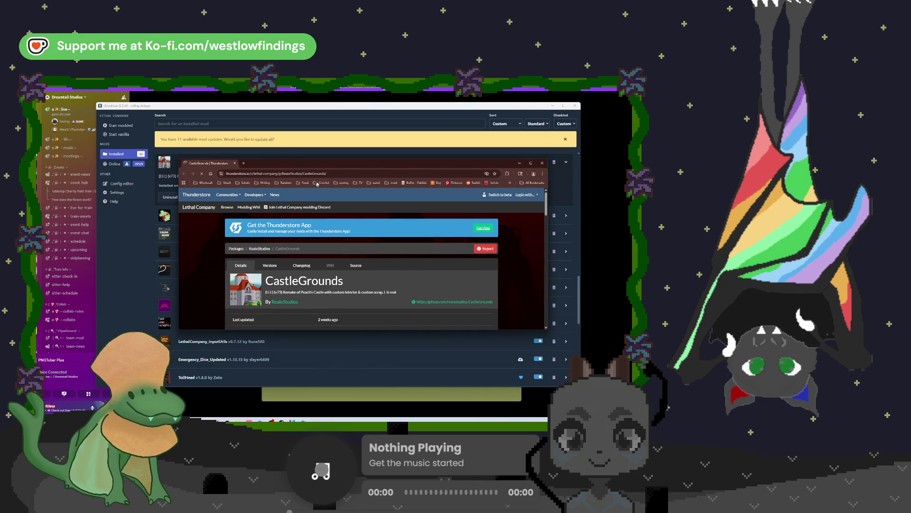
left_click(316, 173)
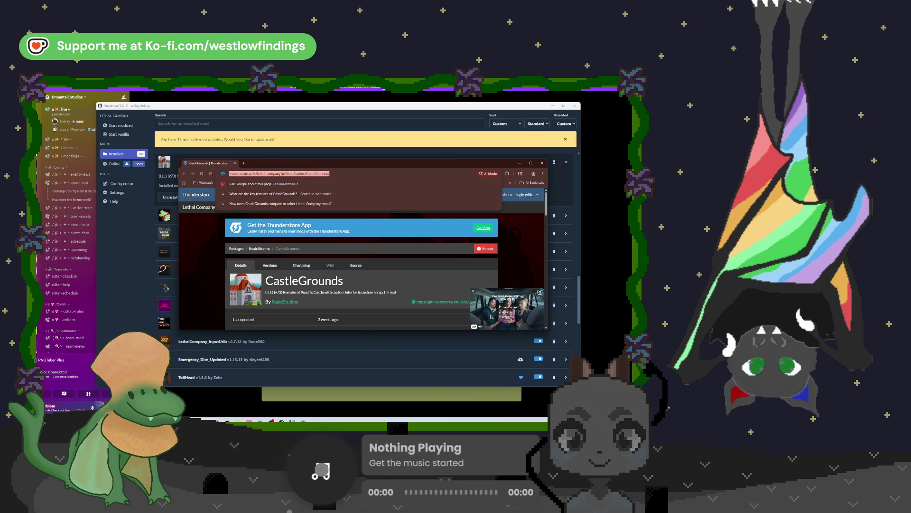
key("Escape")
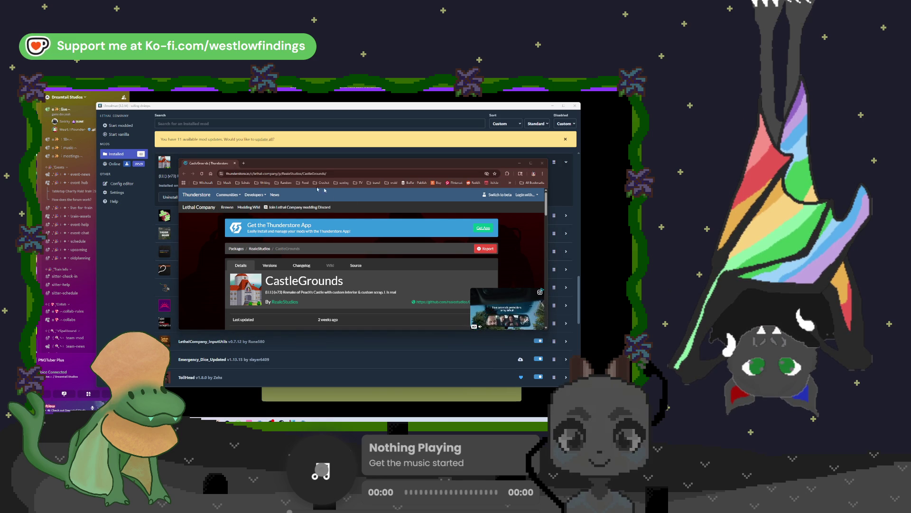
scroll(342, 195, "down", 10)
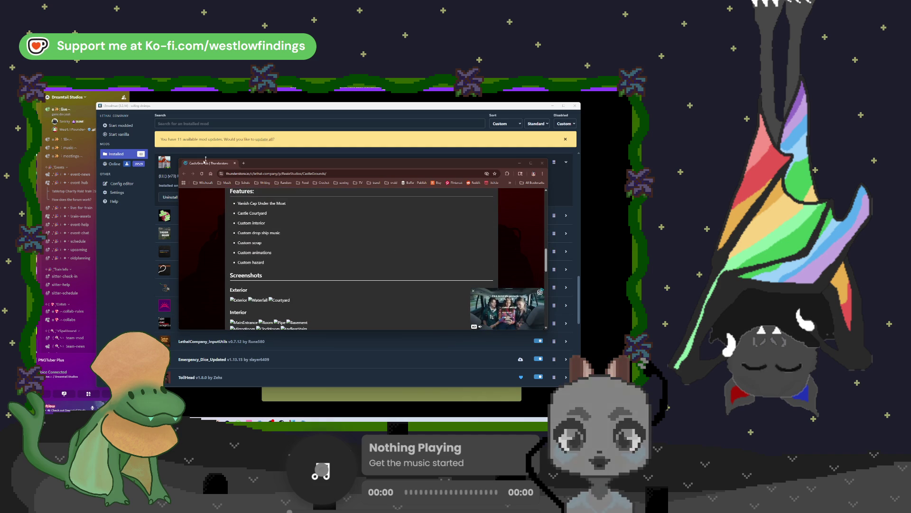
left_click(519, 162)
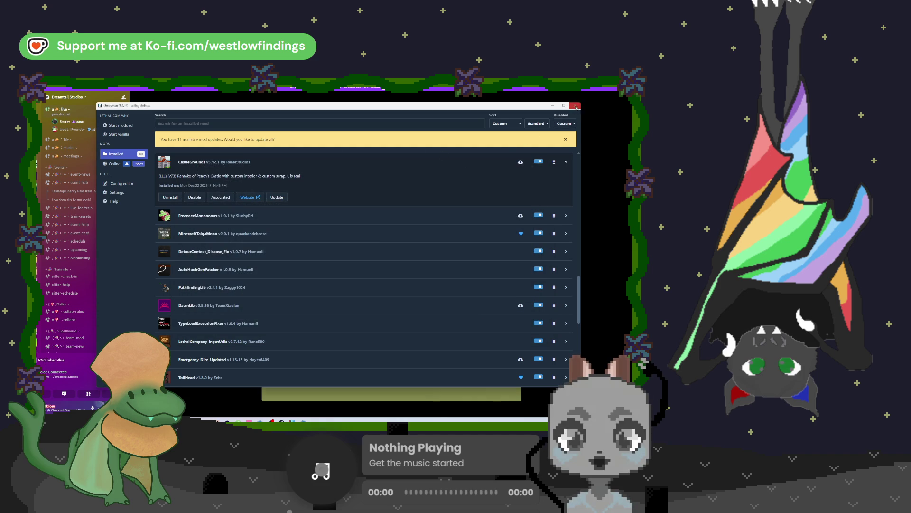
Step: Close r2modman, message the call participant, and watch their gameplay video full screen
left_click(575, 106)
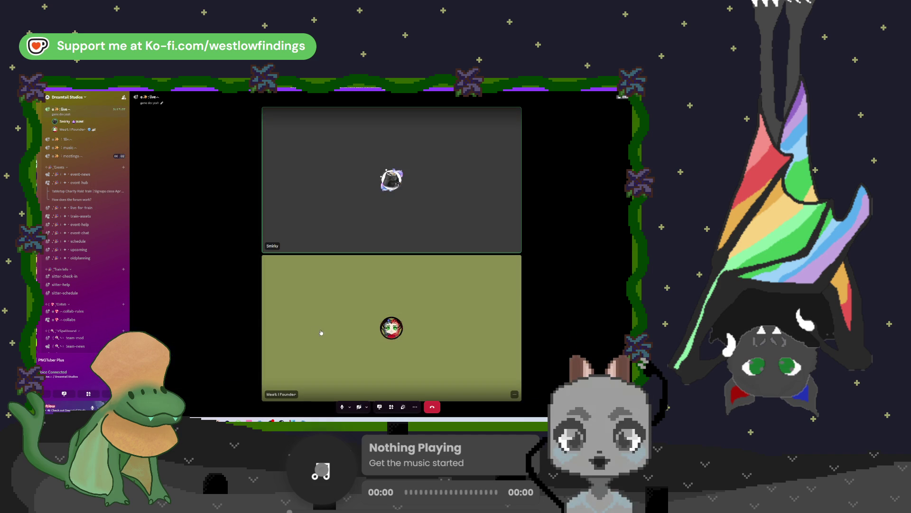
right_click(294, 149)
left_click(306, 140)
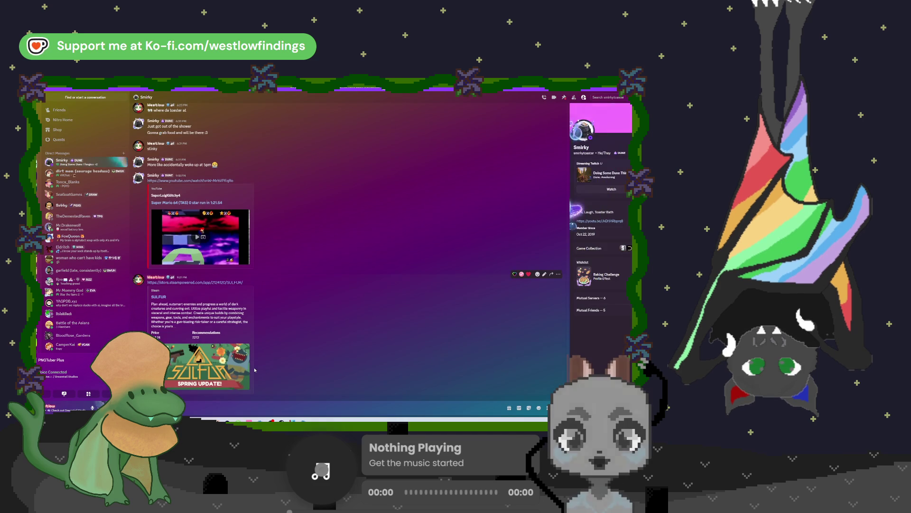
left_click(229, 382)
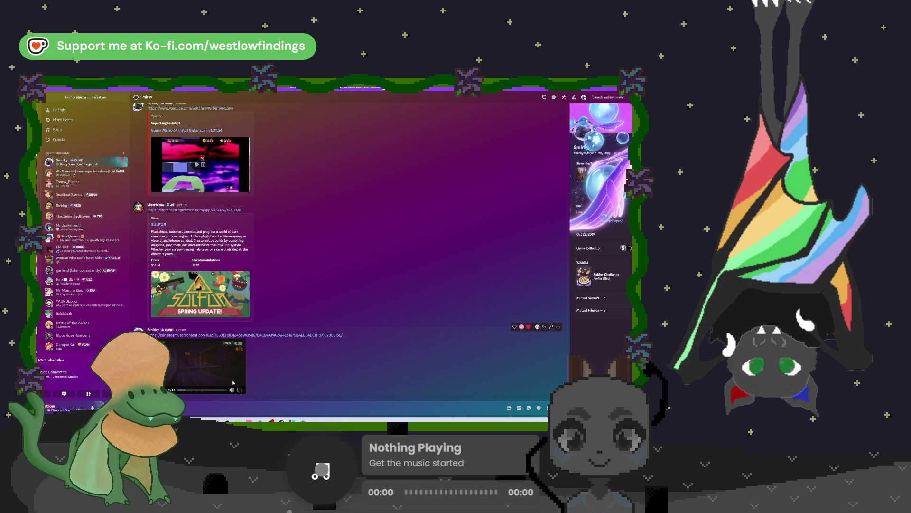
left_click(240, 390)
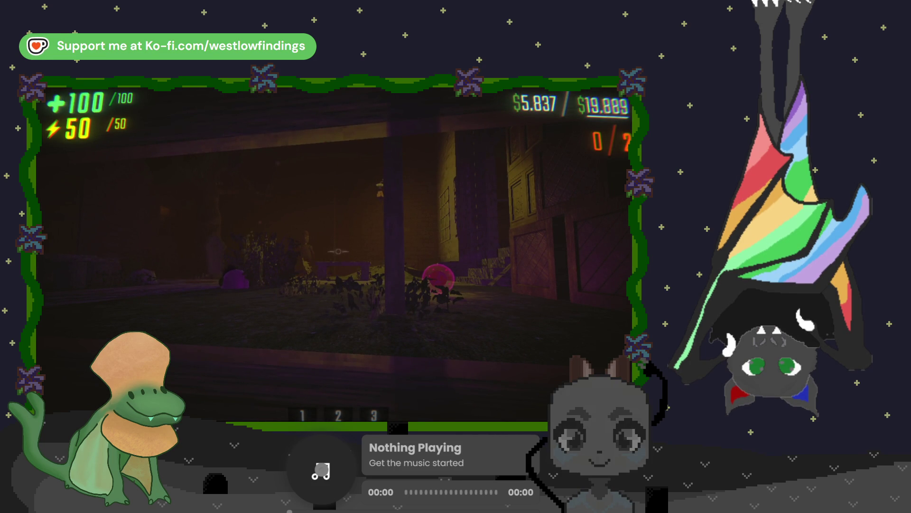
key("Escape")
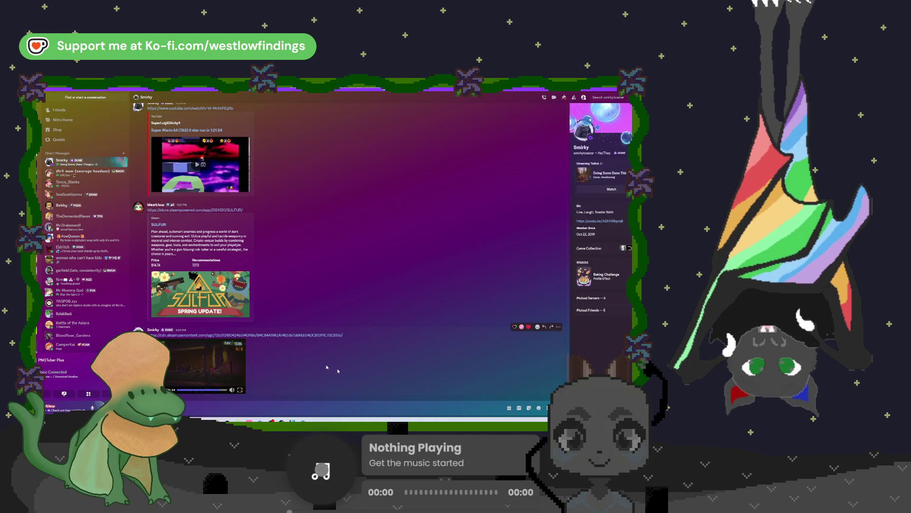
Step: Browse the live voice channel, #pets and #fwends-that-are-live, then return to Godot
left_click(74, 378)
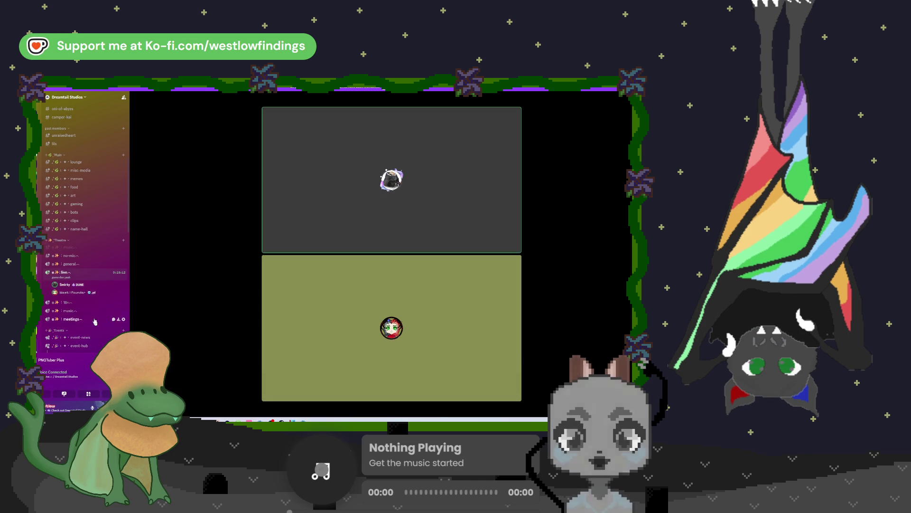
left_click(37, 260)
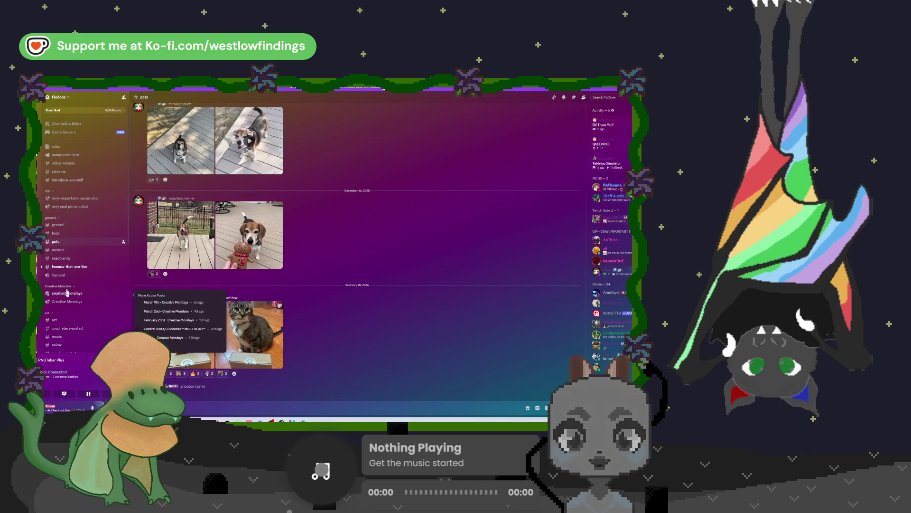
left_click(69, 267)
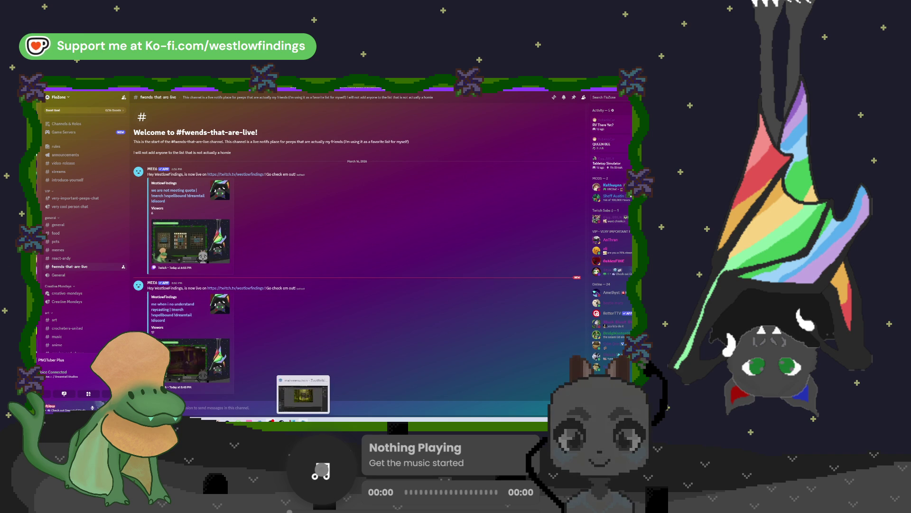
left_click(284, 412)
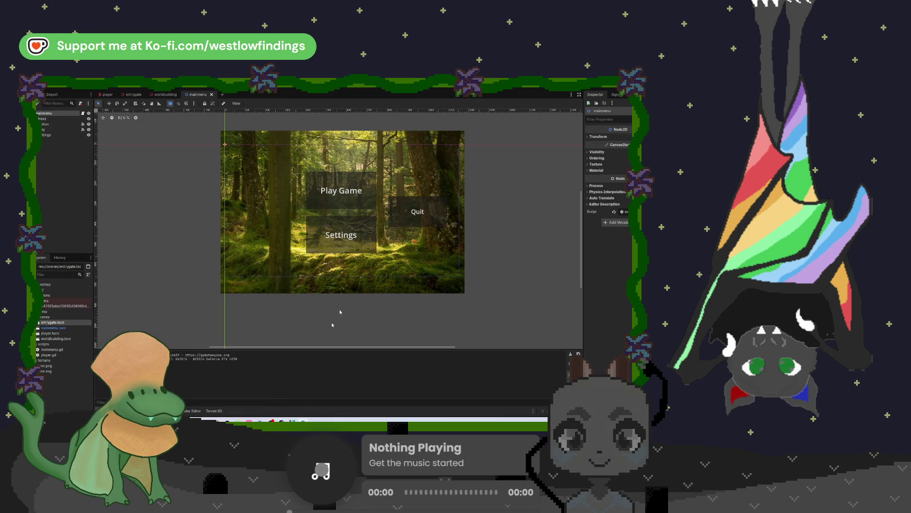
Step: Show the debugger's Stack Trace for the mainmenu scene, then select Terrain3D in worldbuilding
left_click(163, 95)
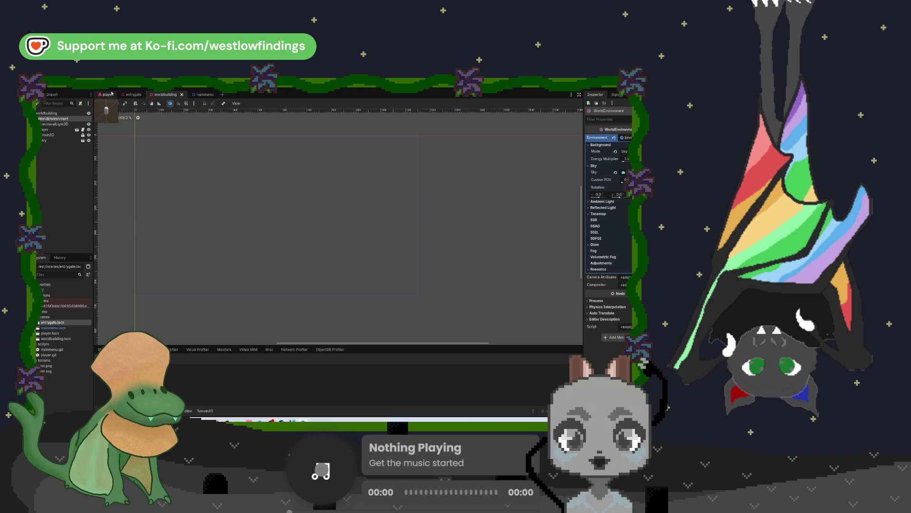
left_click(200, 94)
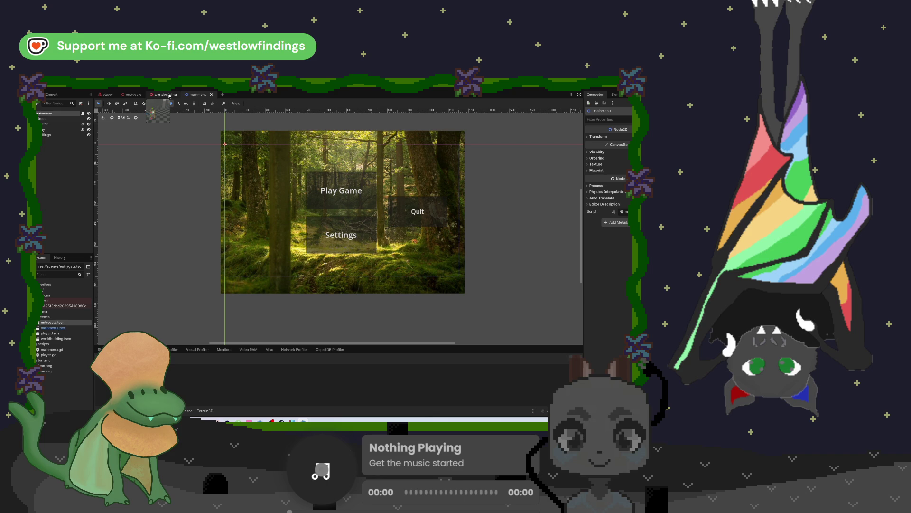
left_click(101, 349)
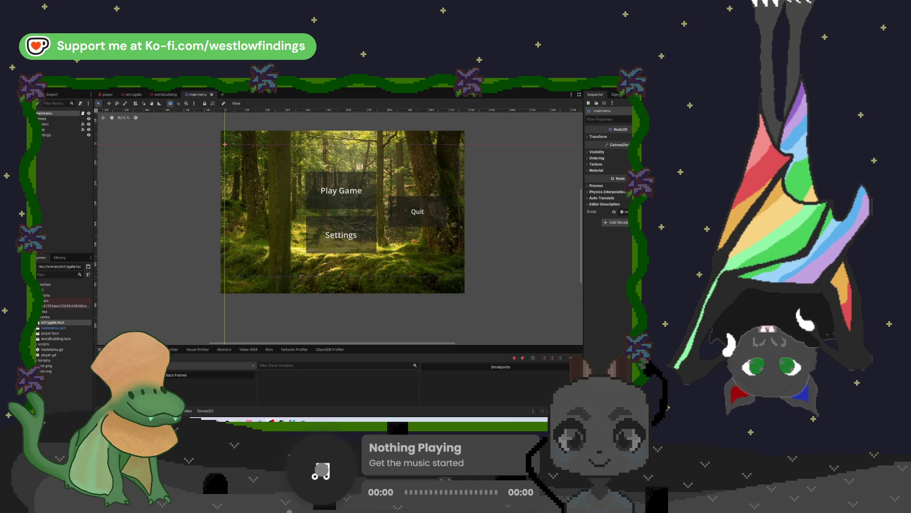
left_click(163, 95)
left_click(54, 136)
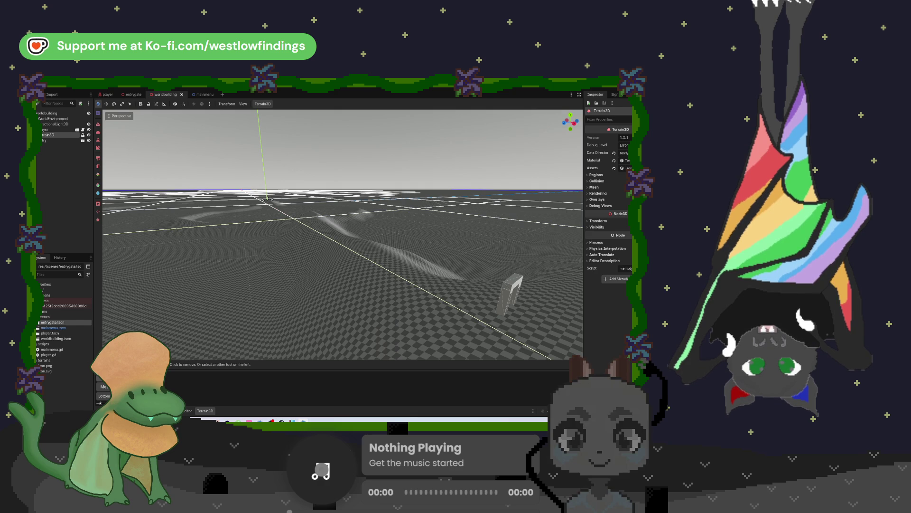
Step: Add a new terrain texture, paint it onto the terrain, and request clearing it
left_click(98, 166)
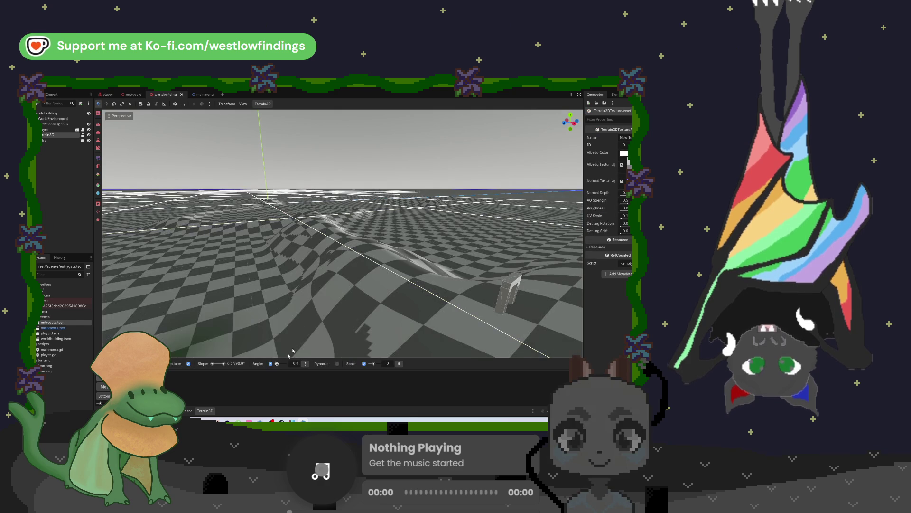
left_click(391, 311)
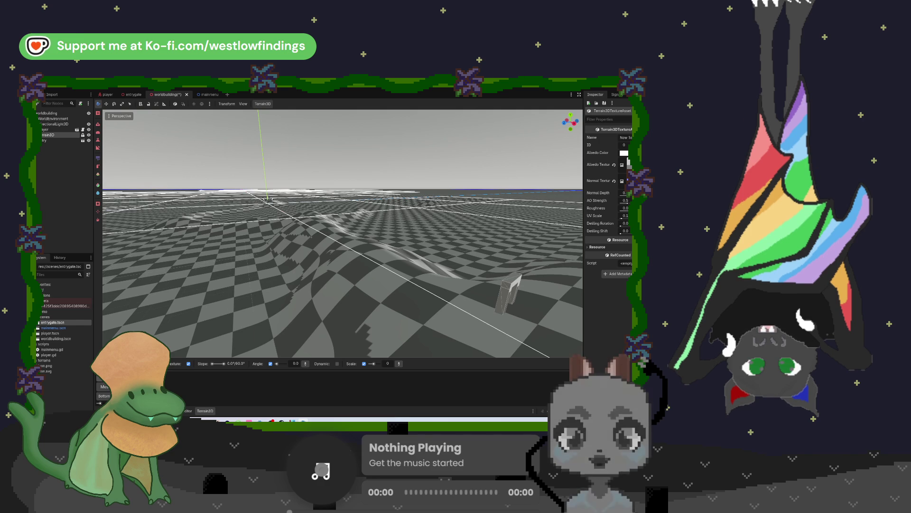
right_click(192, 388)
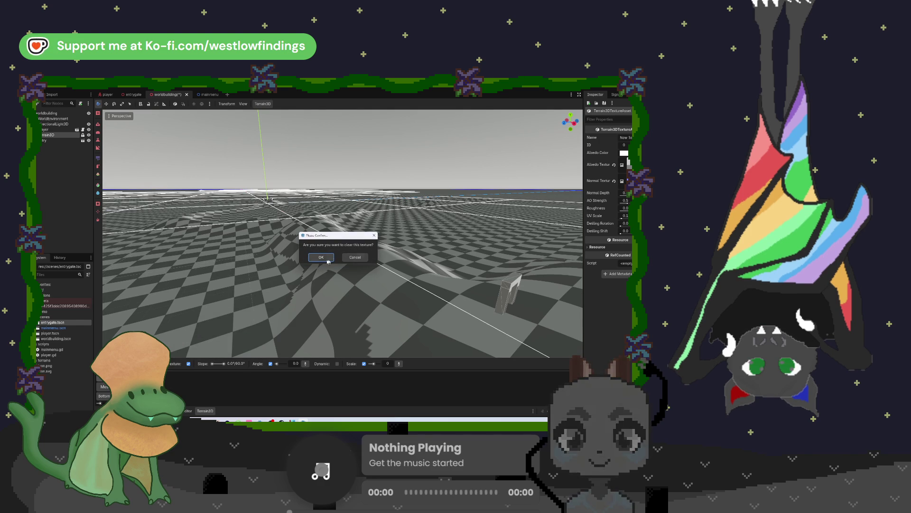
Step: Confirm clearing the terrain texture and add a new texture asset
left_click(321, 257)
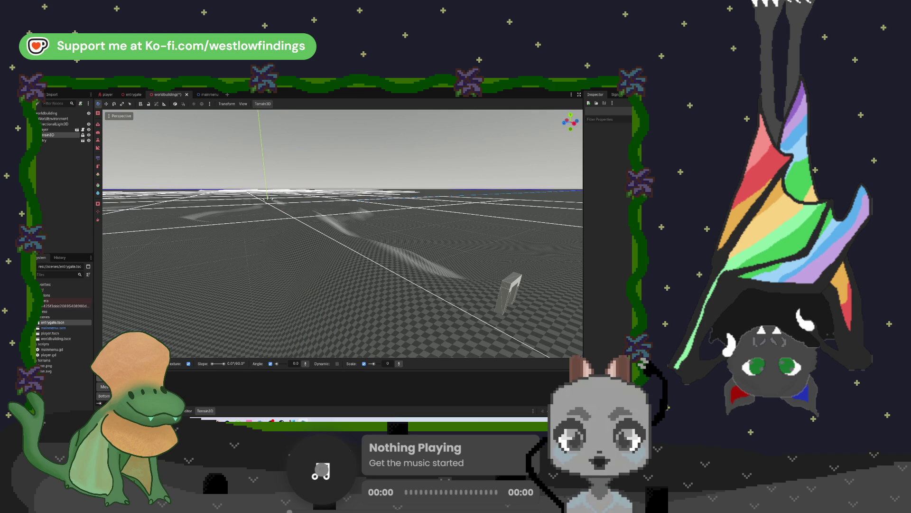
left_click(266, 427)
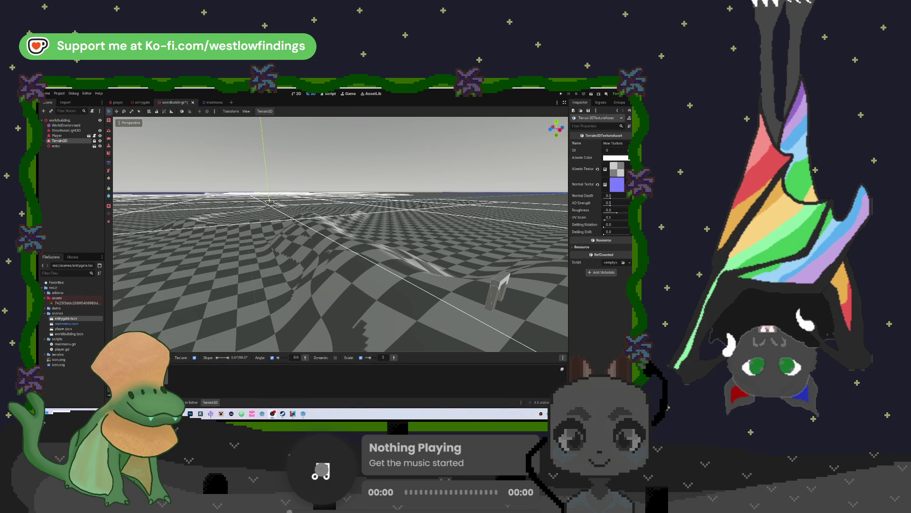
Step: Request clearing the terrain texture from the Terrain3D asset dock
left_click(327, 315)
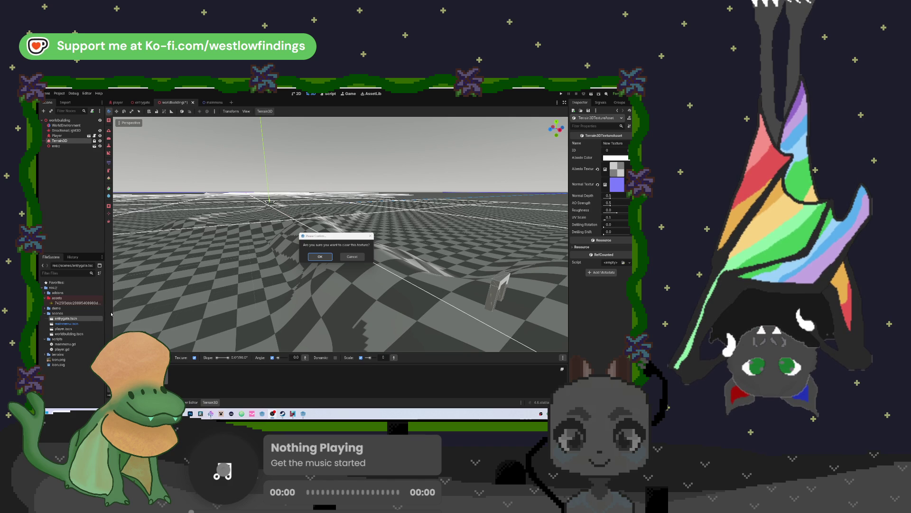
Step: Confirm the clear so the terrain reverts to the grey default checker, then reselect Terrain3D
left_click(320, 256)
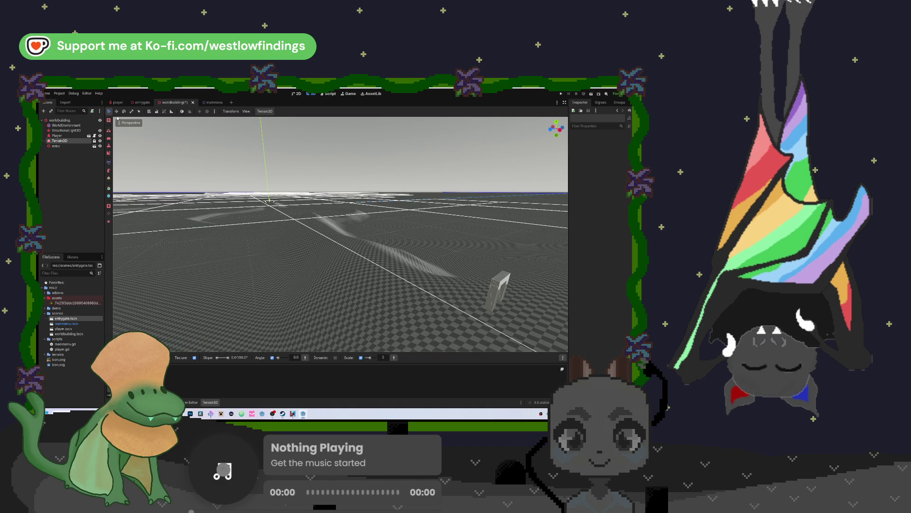
left_click(117, 102)
left_click(142, 102)
left_click(173, 102)
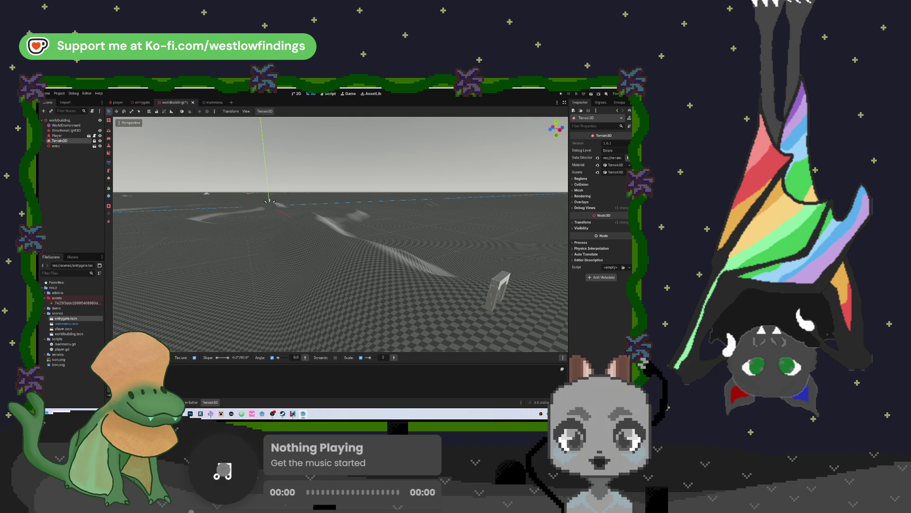
Step: Check Camp HollowWood's scout board and Dreamtail Studios' live voice call, then return to Godot
key("alt+Tab")
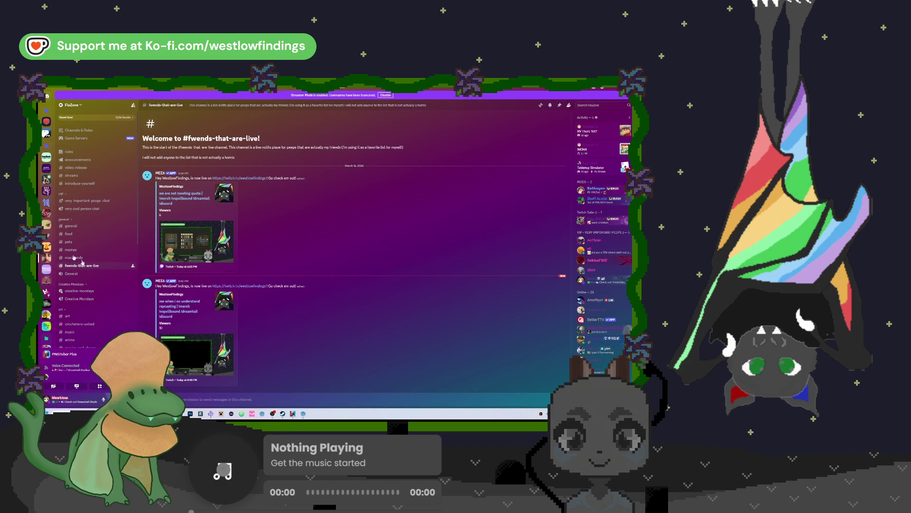
left_click(46, 236)
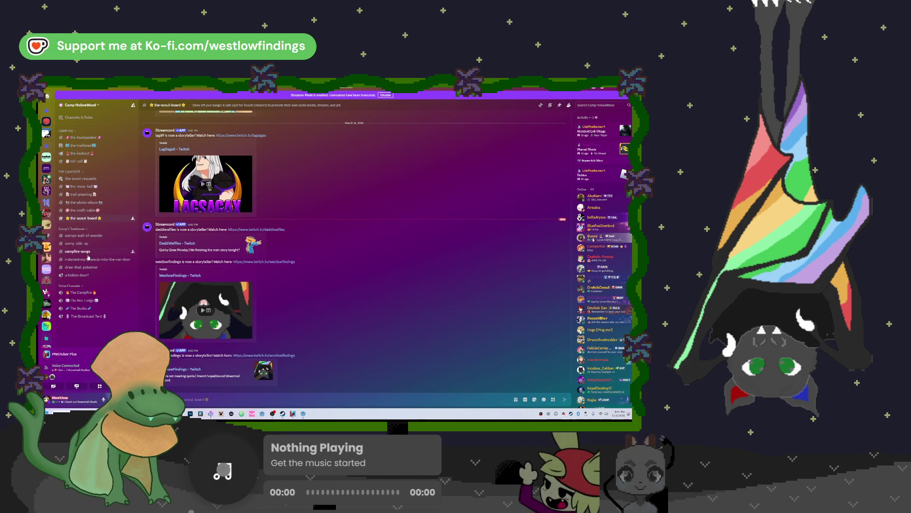
left_click(46, 179)
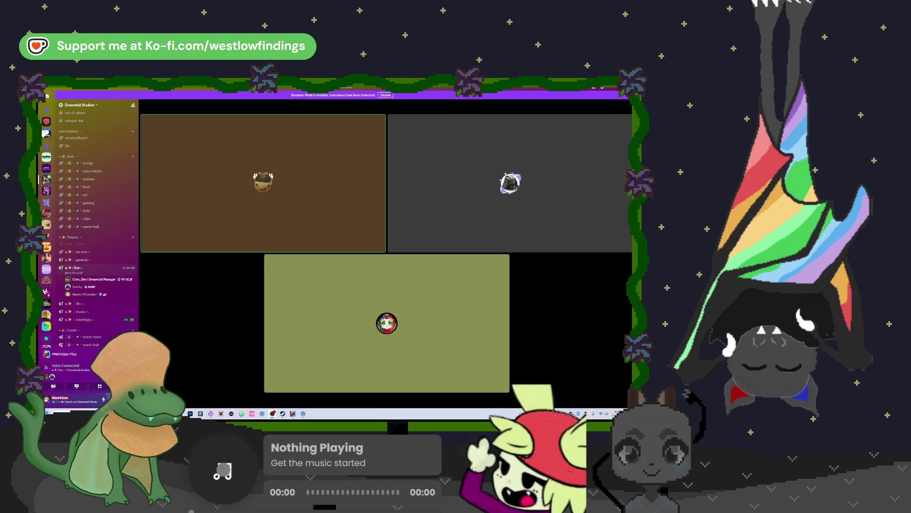
left_click(292, 413)
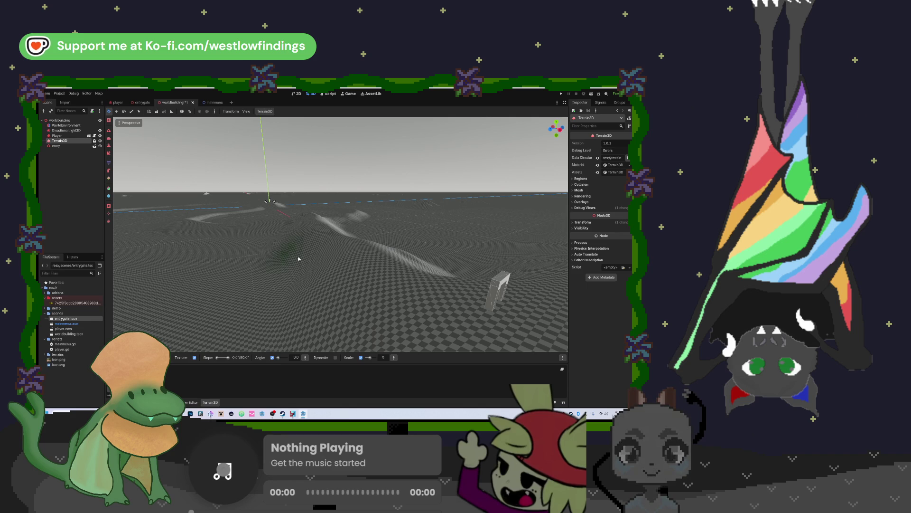
Step: Zoom and orbit down onto the terrain, then frame the view on the scene origin
scroll(368, 277, "down", 5)
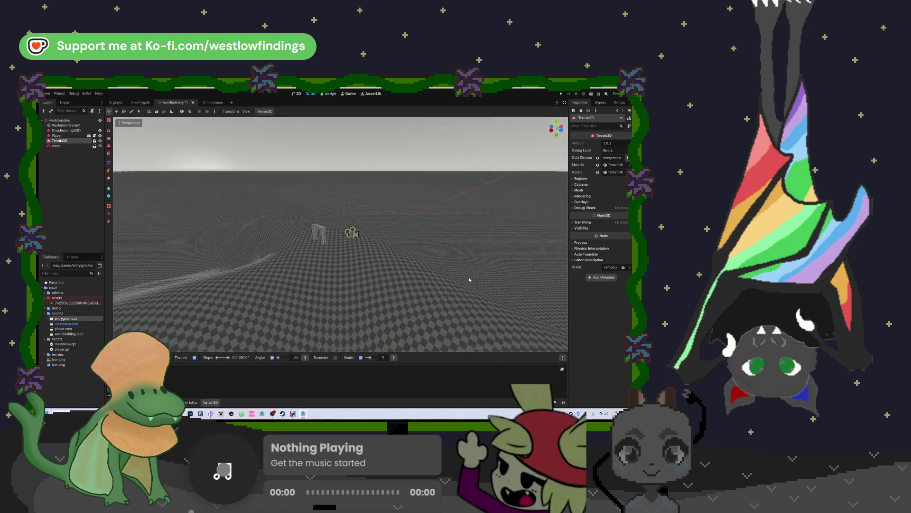
scroll(477, 266, "down", 5)
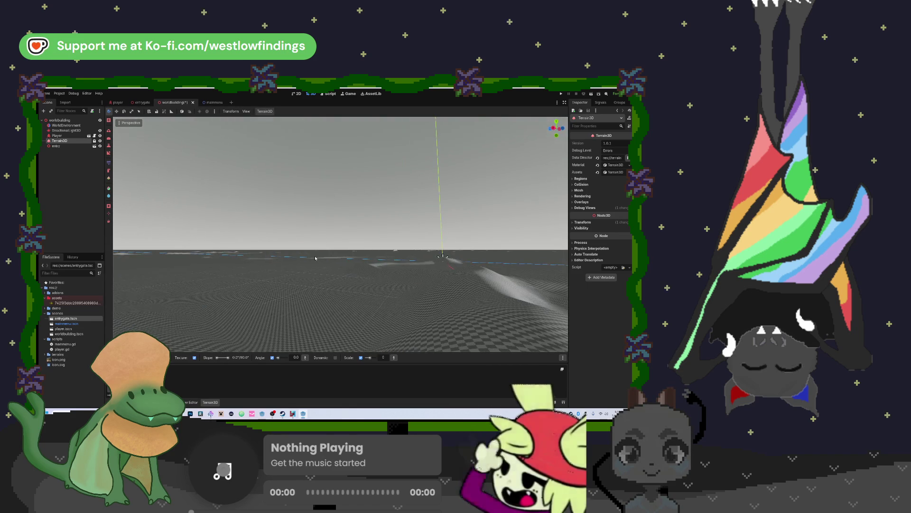
scroll(495, 274, "down", 5)
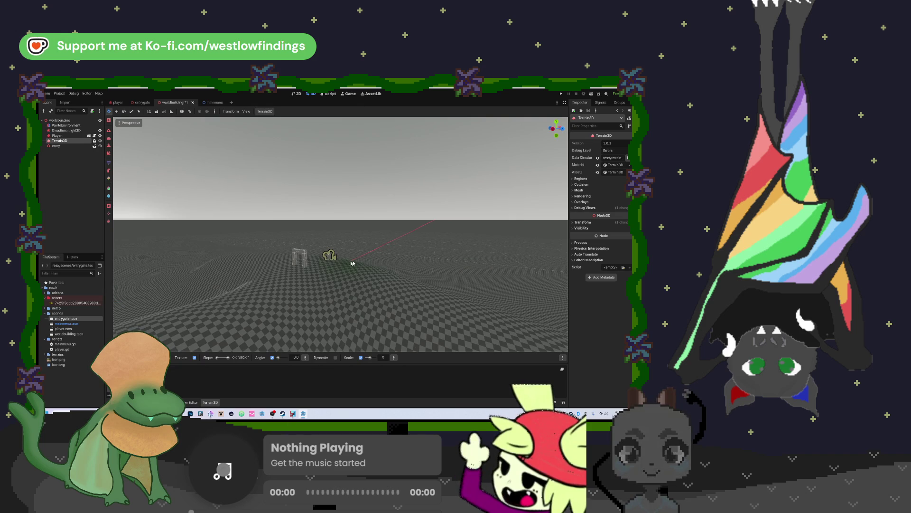
left_click_drag(394, 251, 373, 262)
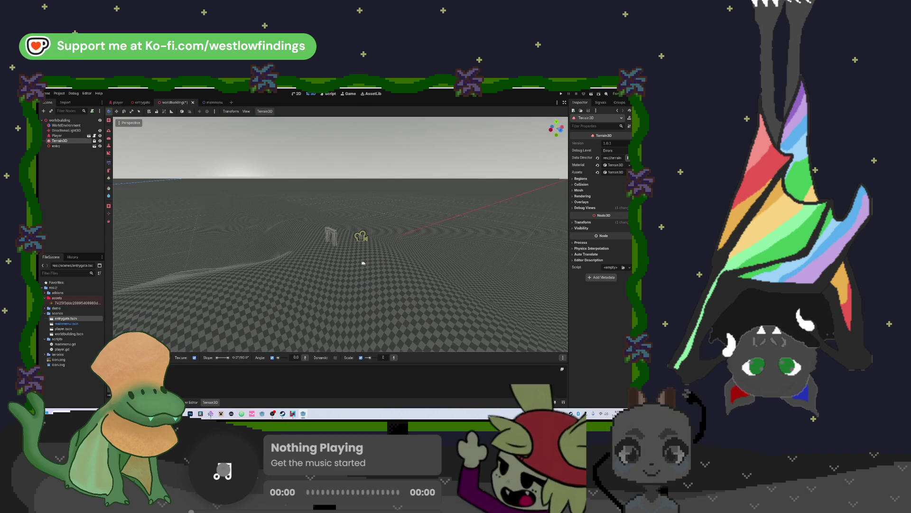
key("f")
Step: Pull back to view the gate, save the worldbuilding scene, and switch to the mainmenu scene
mouse_move(273, 248)
left_mouse_down()
mouse_move(216, 249)
mouse_move(376, 265)
mouse_move(413, 249)
mouse_move(380, 223)
mouse_move(405, 249)
left_mouse_up()
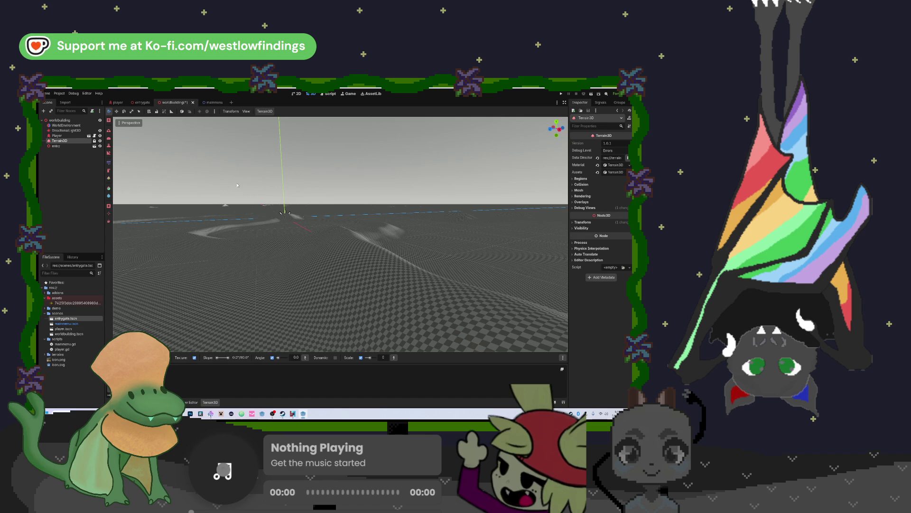
key("ctrl+s")
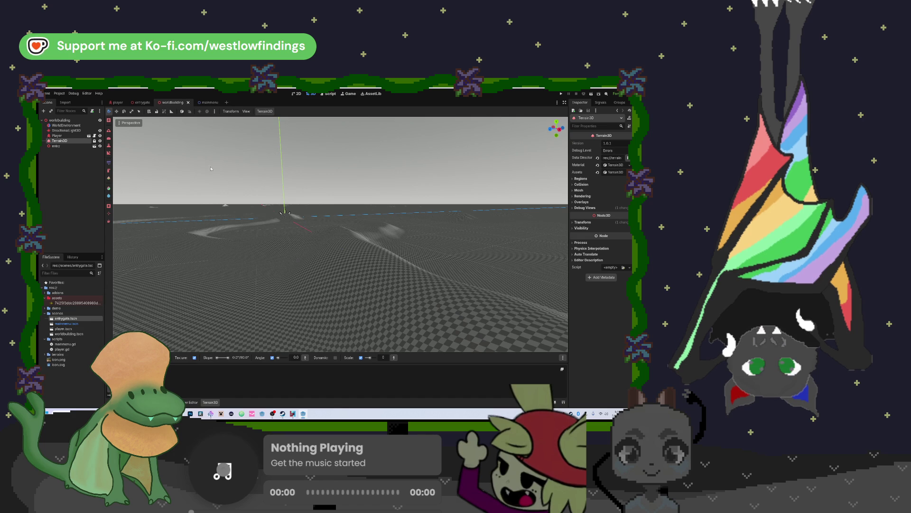
left_click(206, 102)
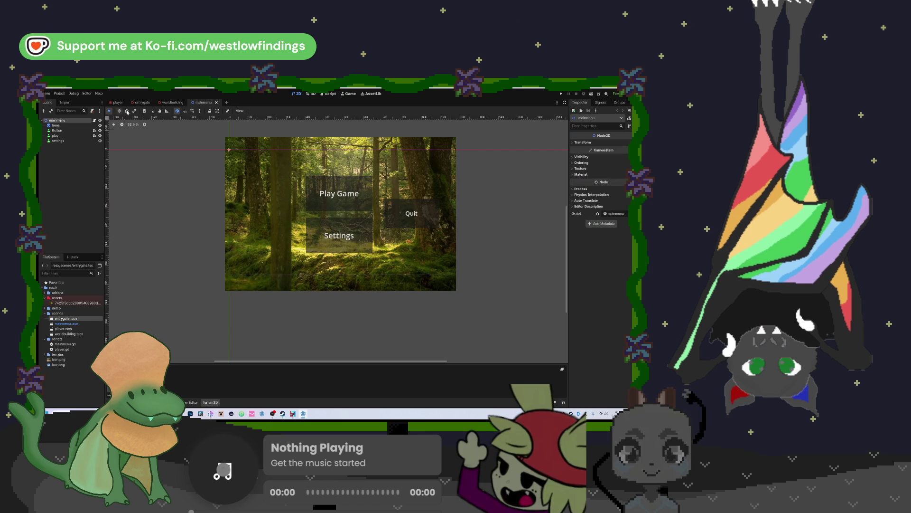
left_click(170, 102)
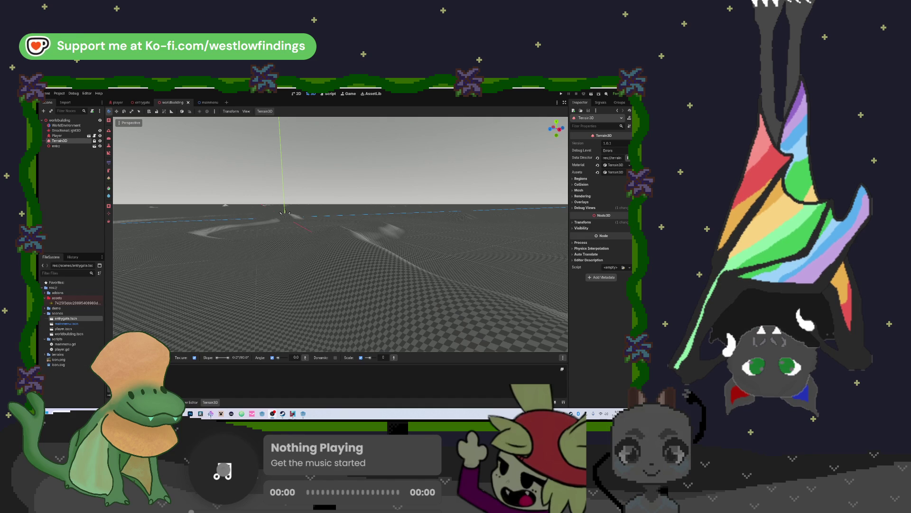
Step: Bring the Discord voice call forward and play the 'weird' soundboard sound twice
key("alt+Tab")
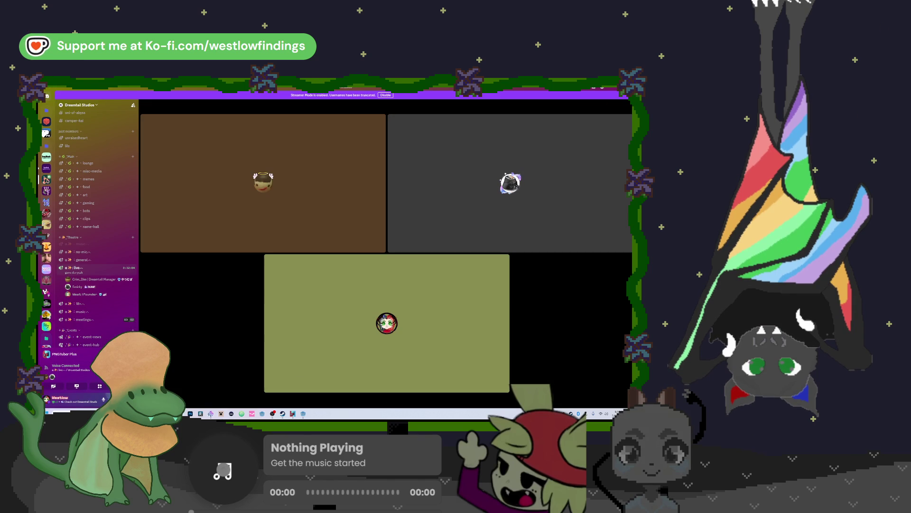
left_click(100, 386)
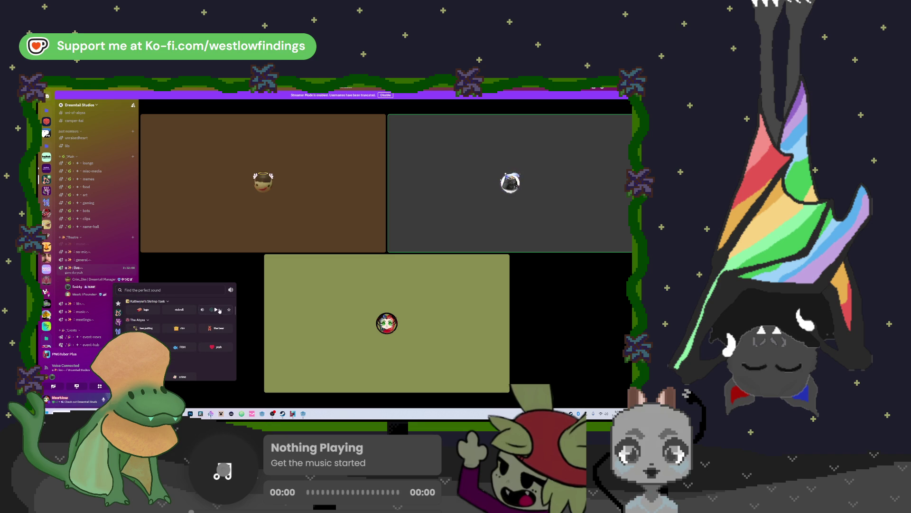
left_click(217, 309)
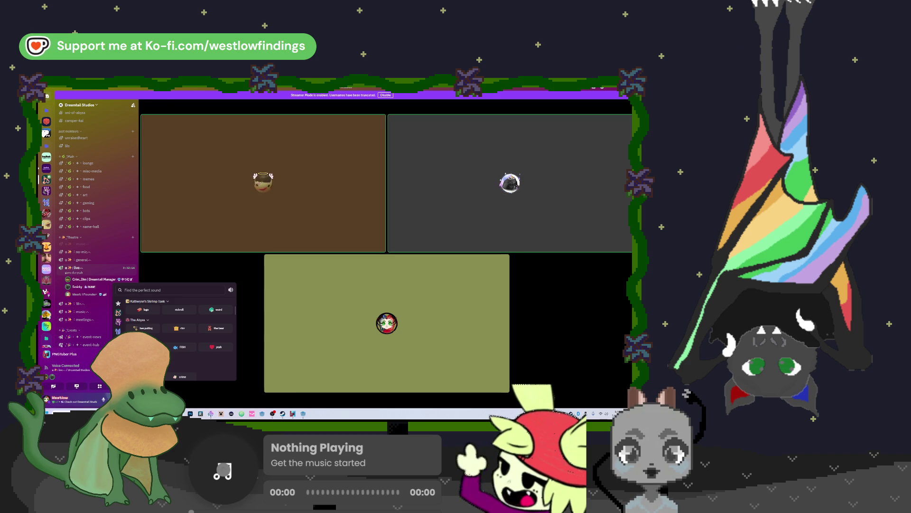
mouse_move(251, 352)
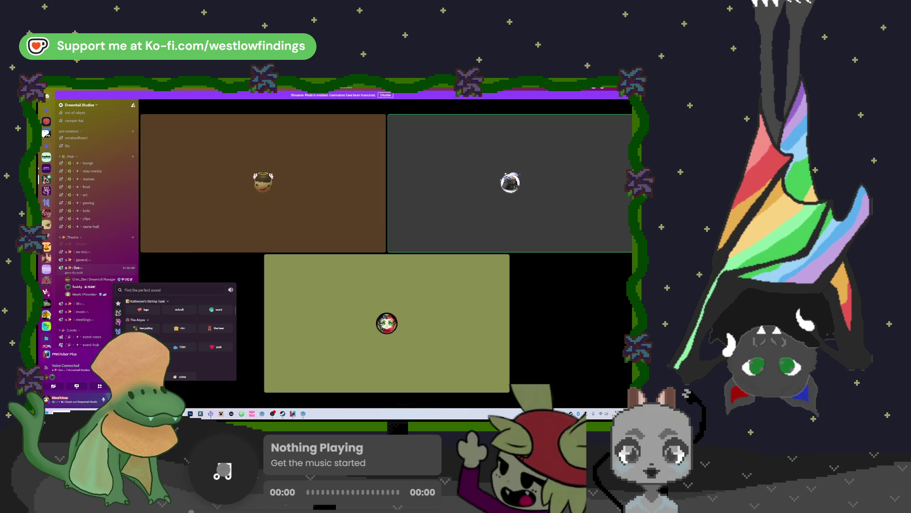
mouse_move(210, 309)
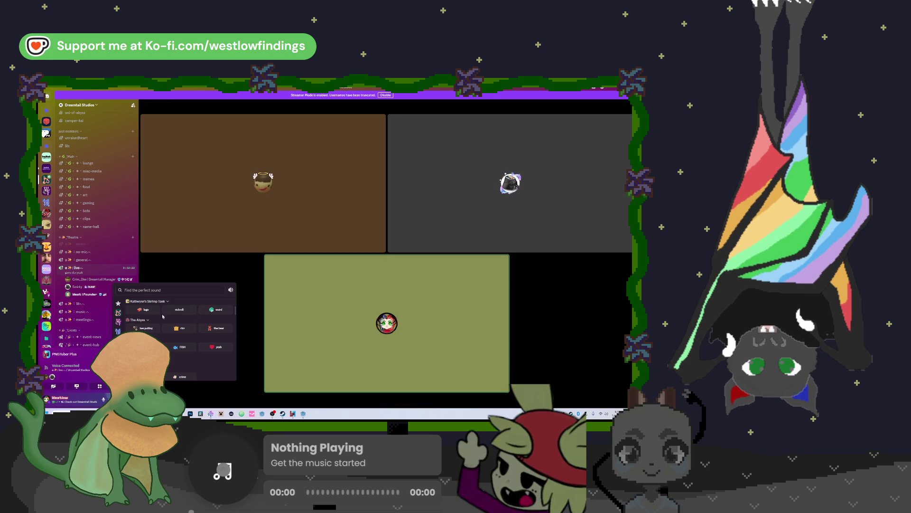
left_click(210, 309)
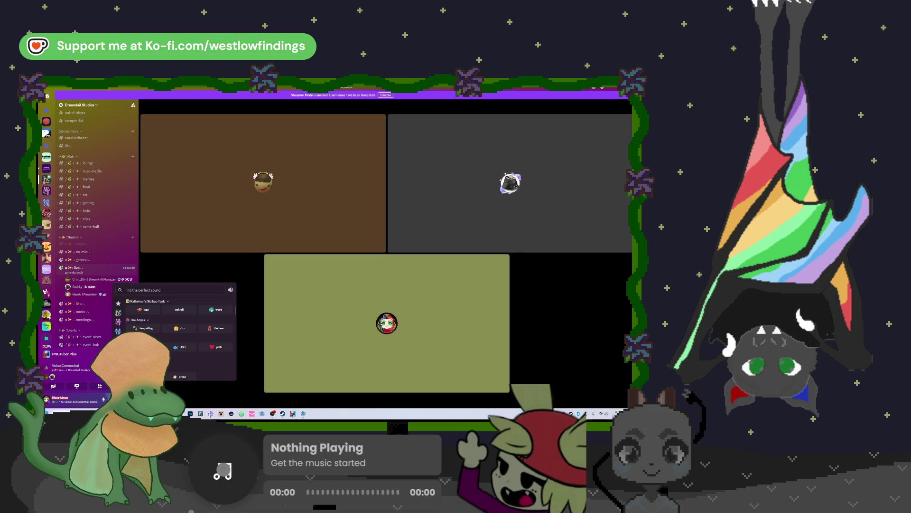
Step: Play the shrimp and aaaa soundboard sounds, close the picker, and return to Godot
mouse_move(267, 327)
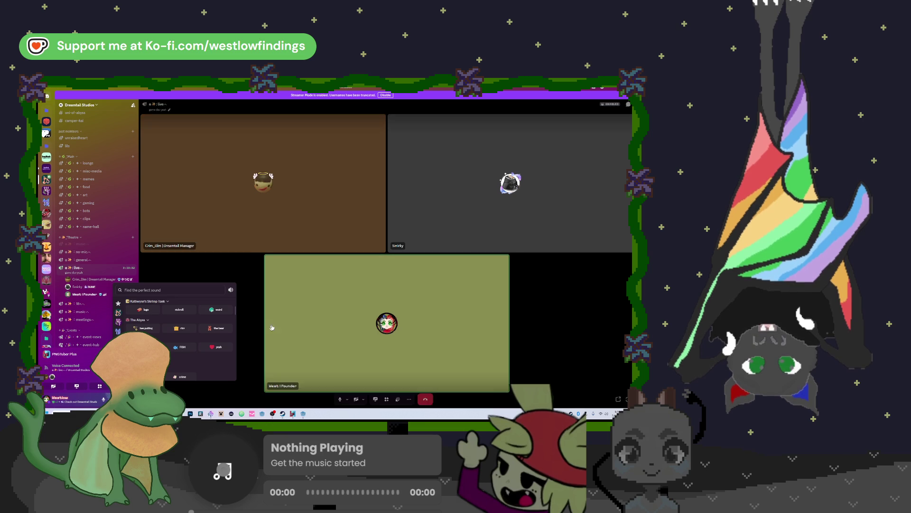
scroll(144, 321, "up", 3)
left_click(145, 323)
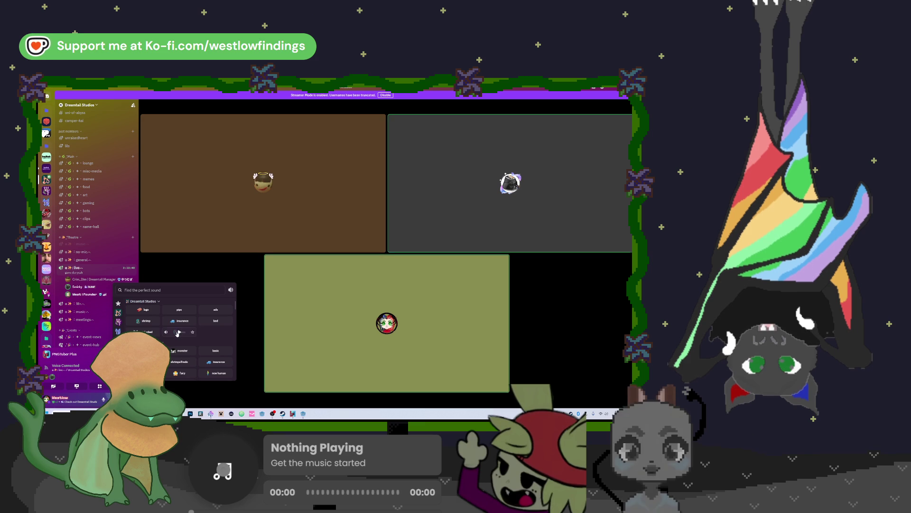
left_click(177, 332)
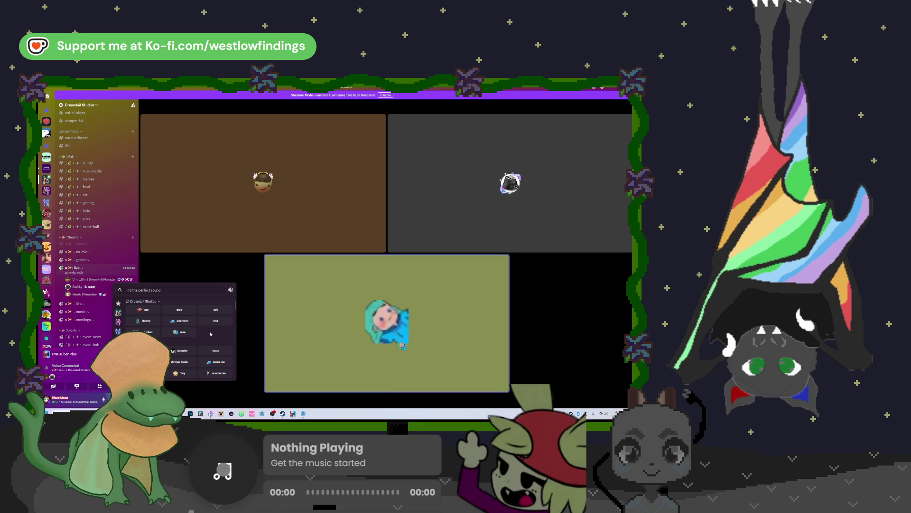
left_click(253, 321)
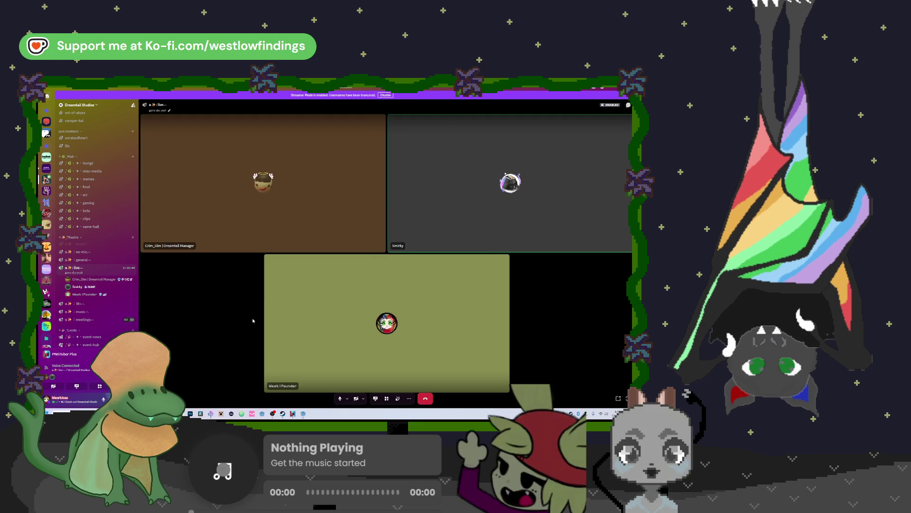
key("alt+Tab")
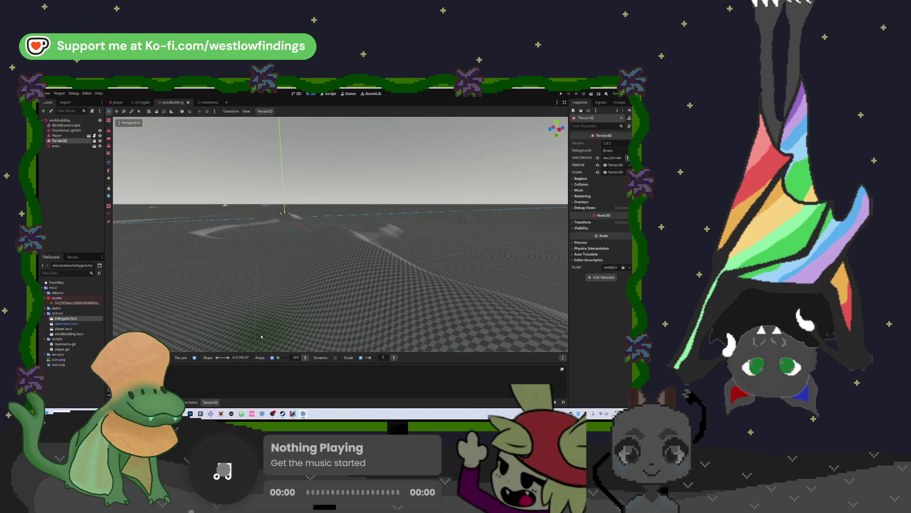
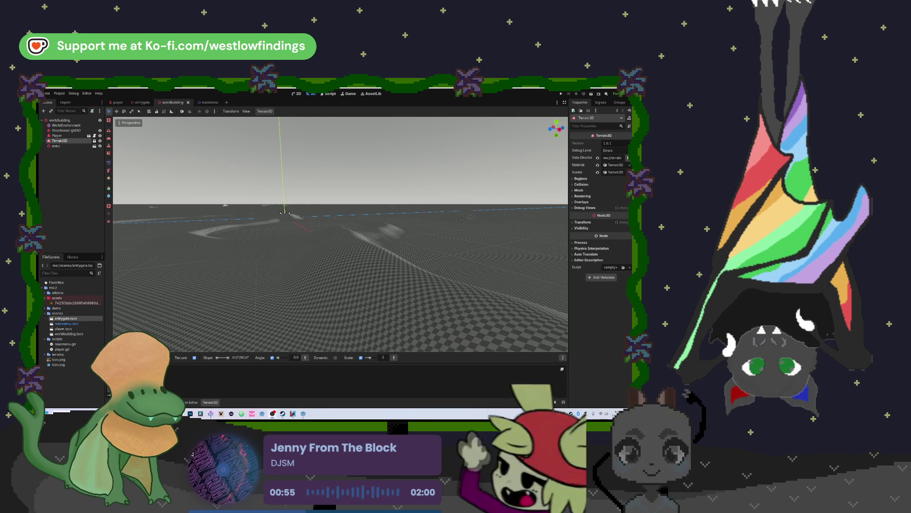
Step: Send the Spotify song link in a Discord direct message to a call participant
key("alt+Tab")
right_click(284, 141)
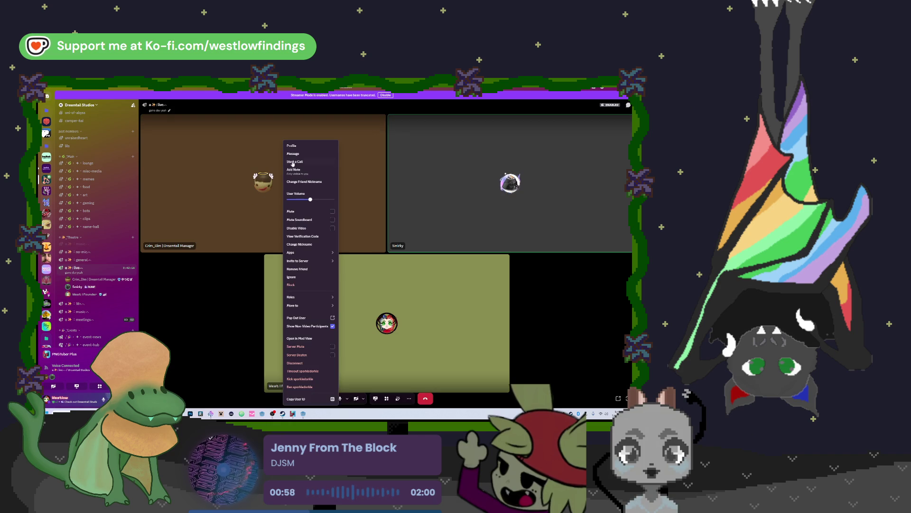
left_click(301, 155)
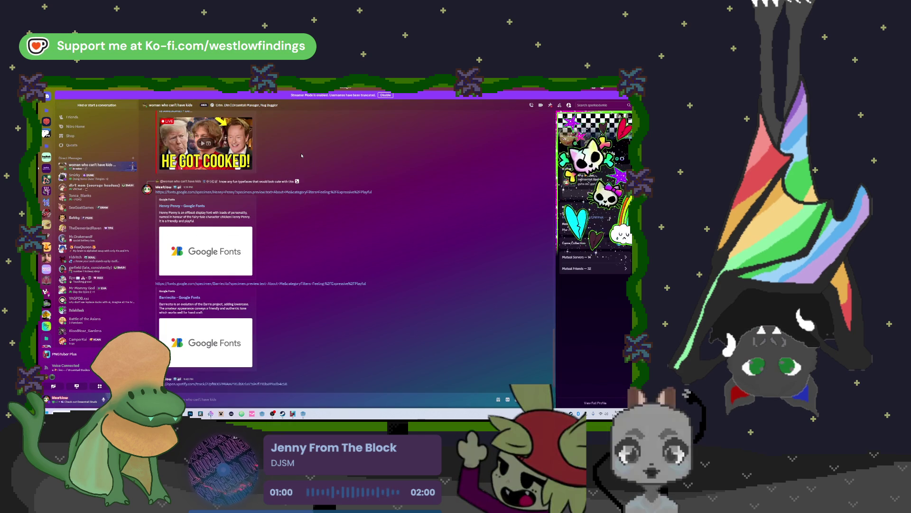
key("alt+Down")
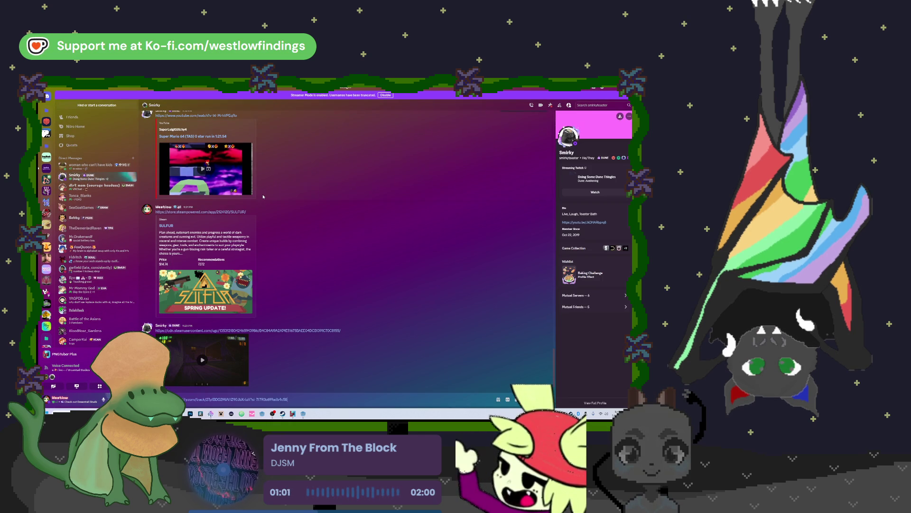
key("Return")
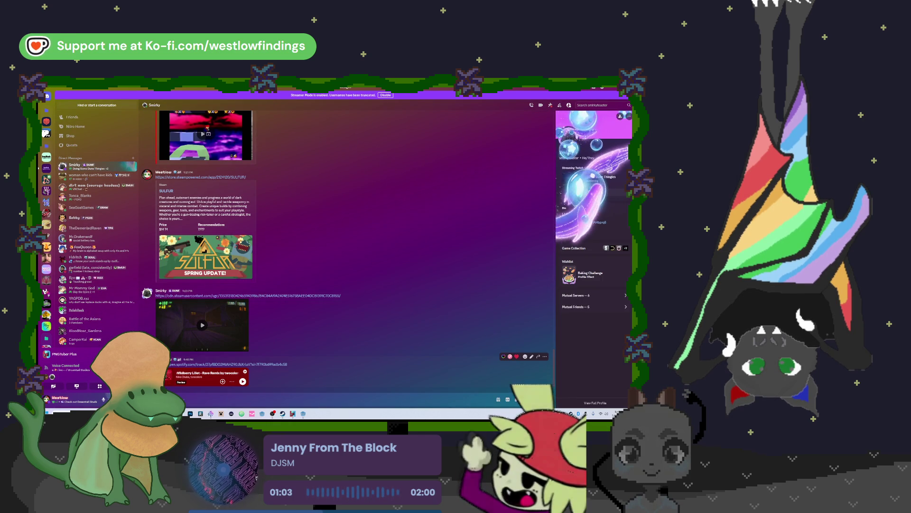
key("alt+Tab")
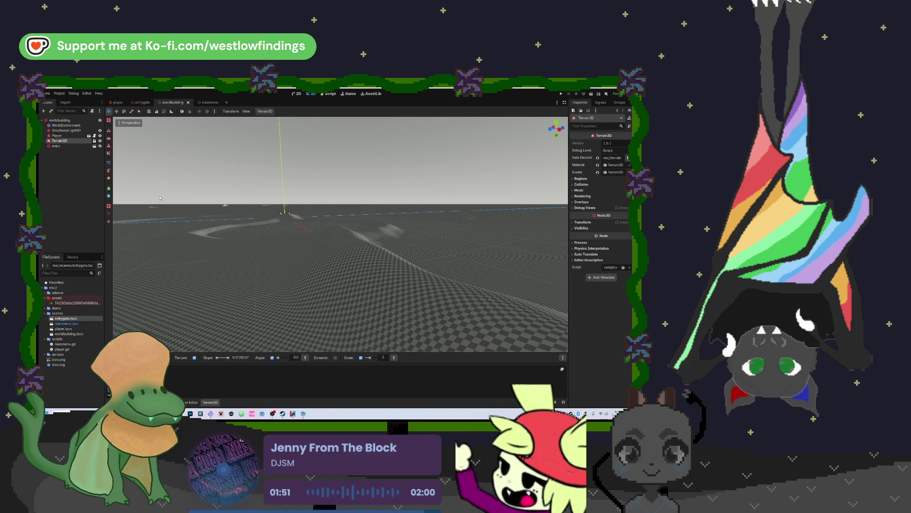
Step: Collapse the scenes, scripts and assets folders and bring up the FileSystem dock's context menu
left_click(44, 313)
left_click(45, 318)
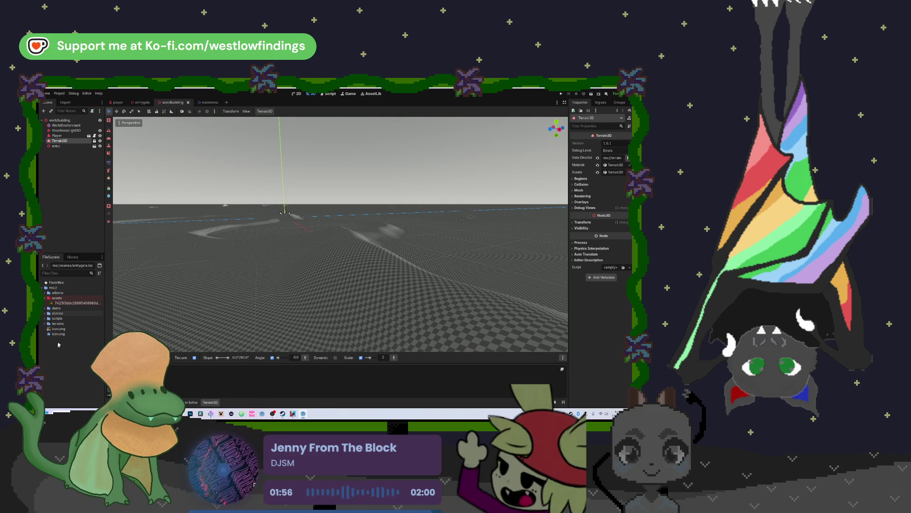
left_click(45, 298)
right_click(61, 342)
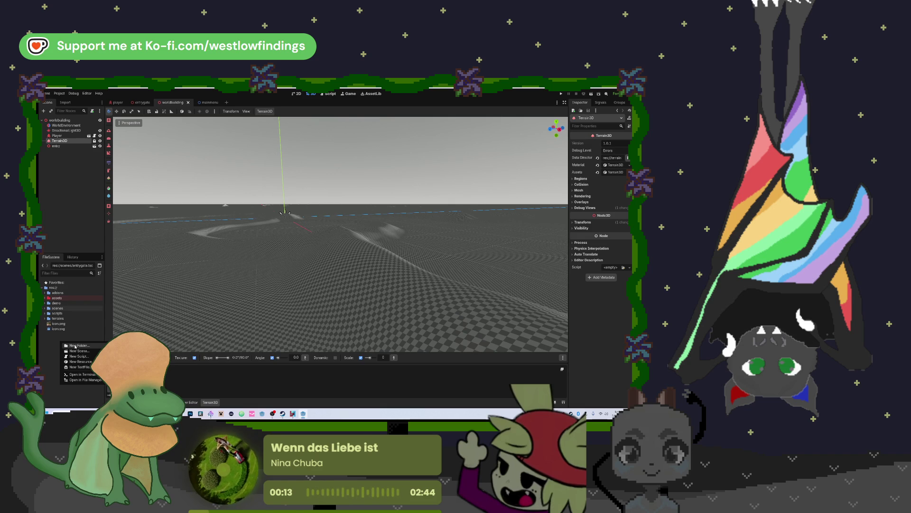
Step: Create a folder named Interact at the res:// root of the FileSystem
left_click(75, 345)
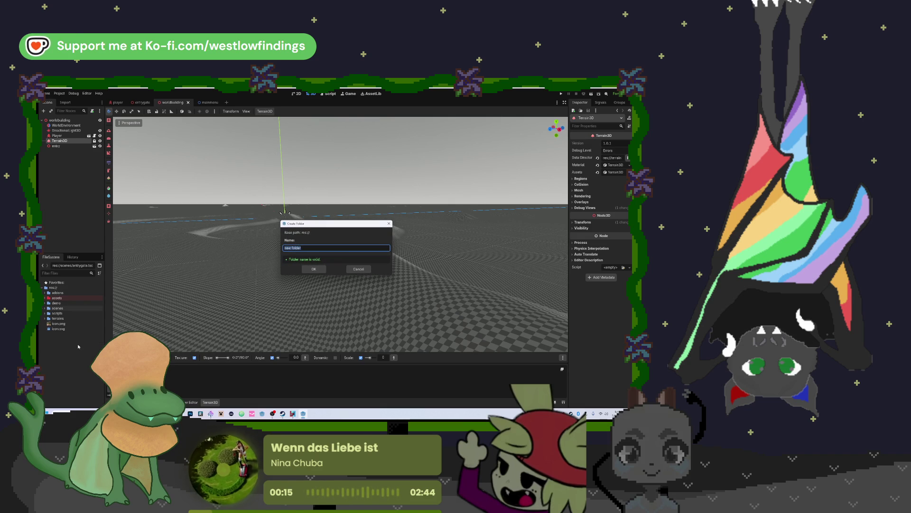
type("Interact")
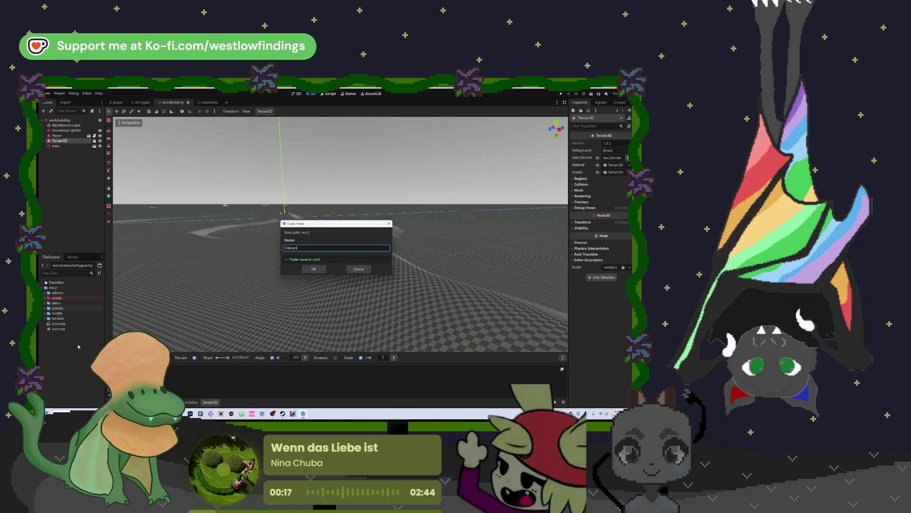
key("Return")
right_click(71, 309)
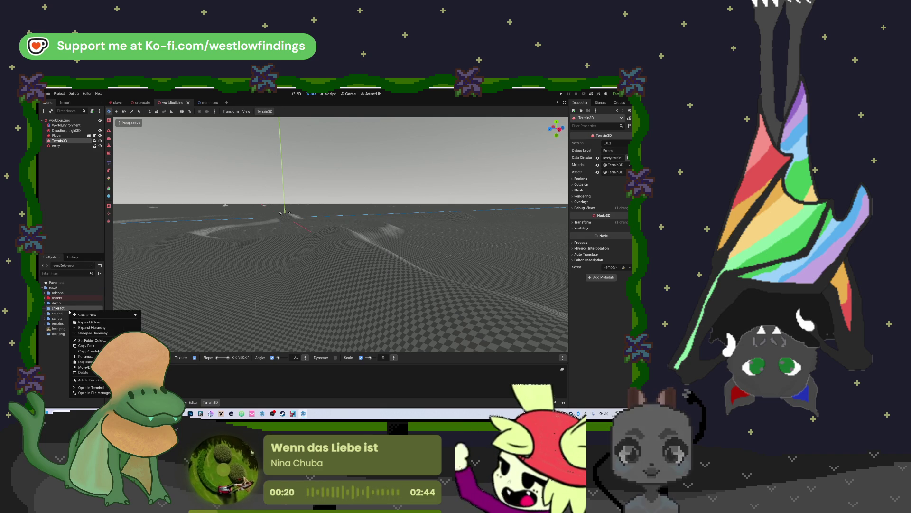
key("Escape")
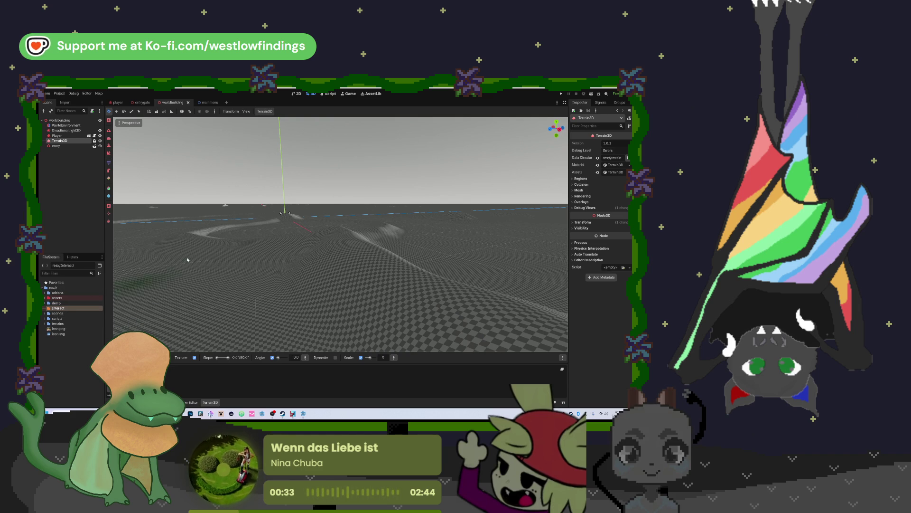
Step: Start a new scene with a RayCast3D as its root node
left_click(228, 102)
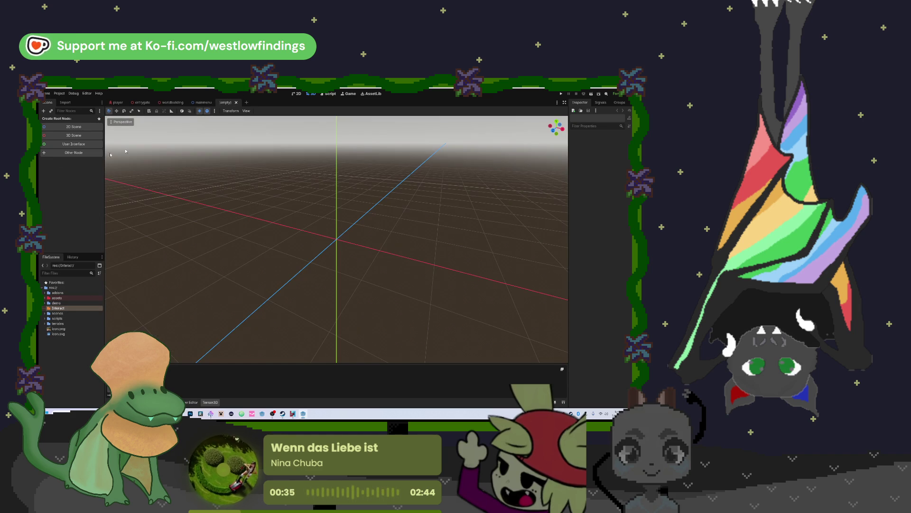
left_click(71, 152)
type("raycas")
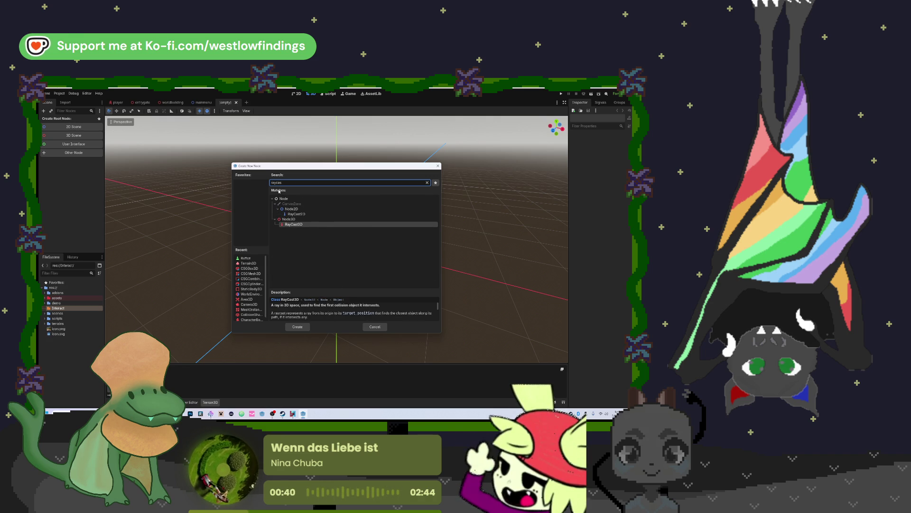
key("Return")
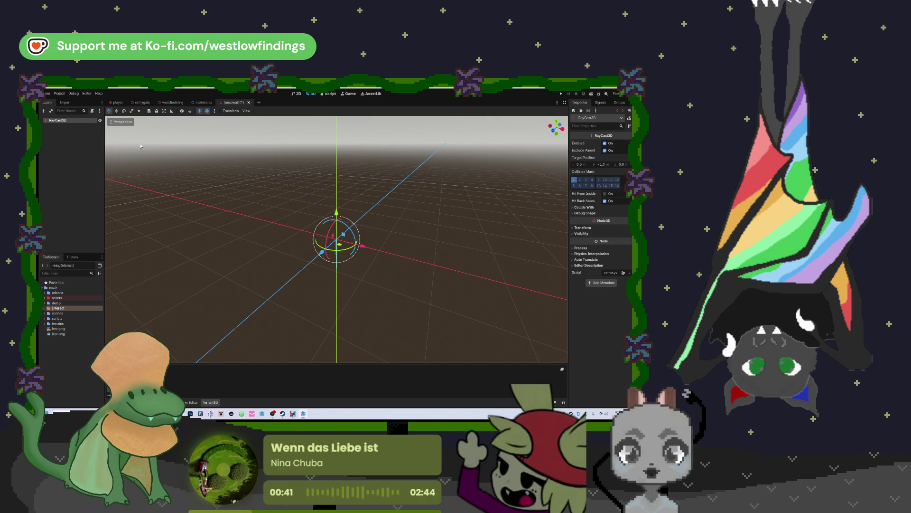
Step: Rename the RayCast3D root node to InteractRay
double_click(67, 119)
type("I")
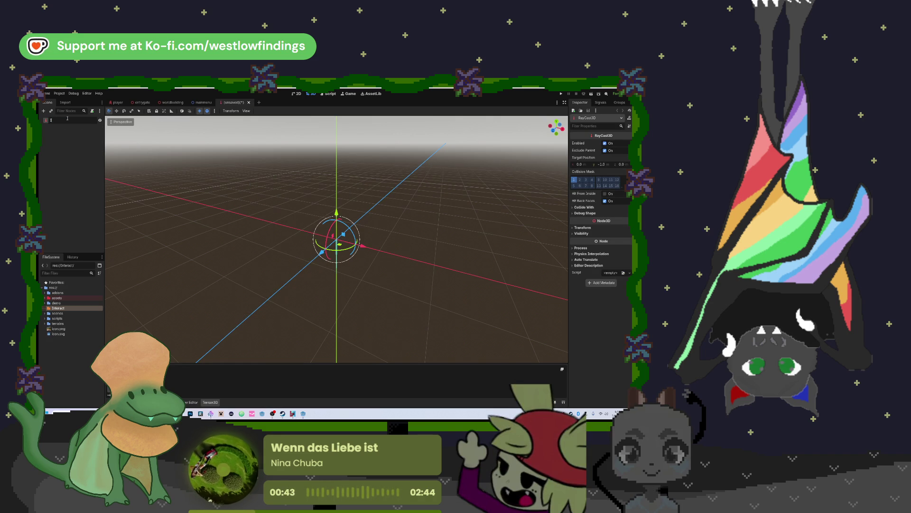
type("nteractRay")
key("Return")
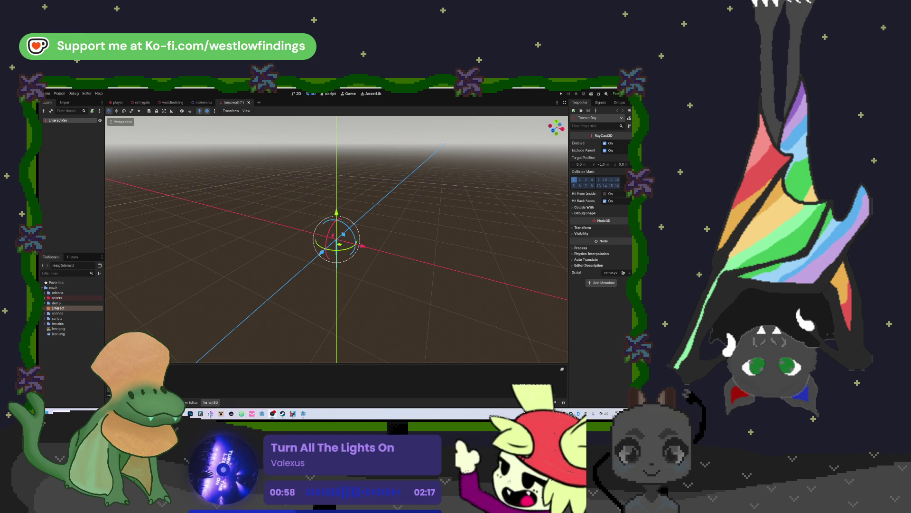
Step: Minimize the Godot editor to show the desktop
key("super+d")
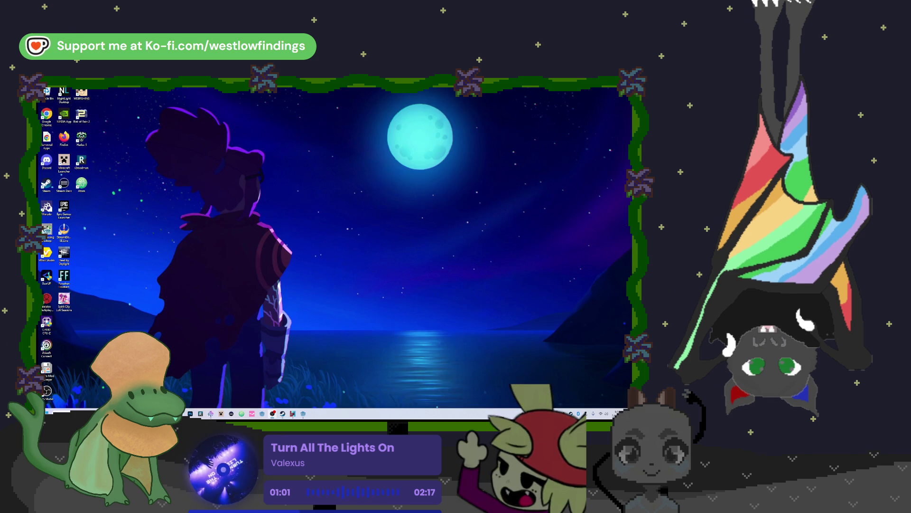
key("super+d")
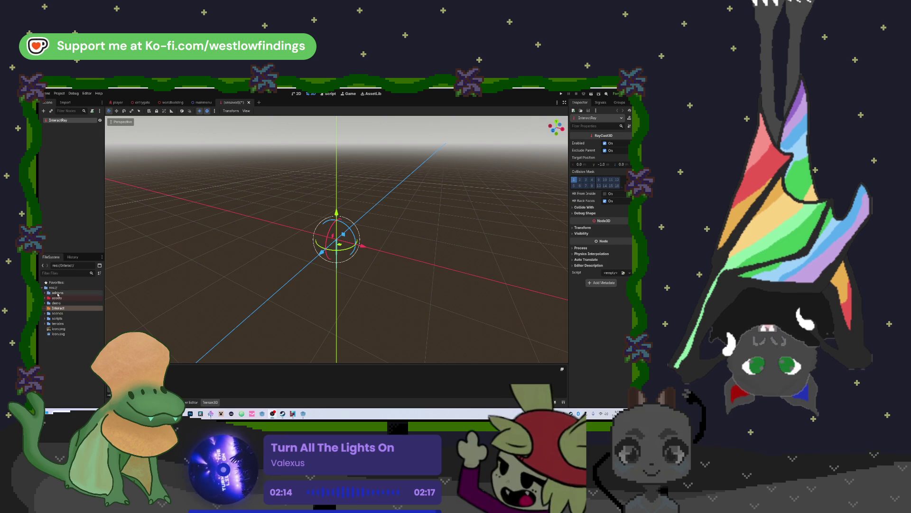
left_click(293, 414)
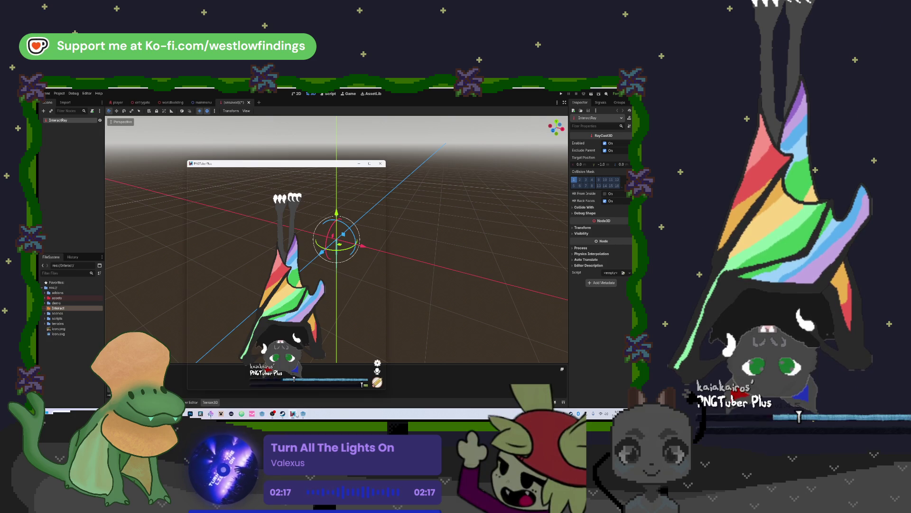
Step: Load the holiday bat.save avatar in PNGTuber Plus, leave editing mode, and return to Godot
left_click(377, 383)
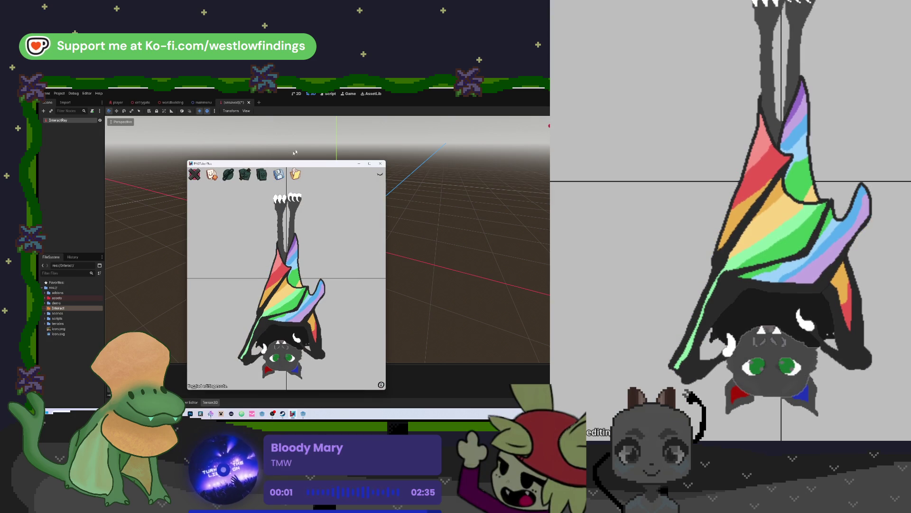
left_click(295, 173)
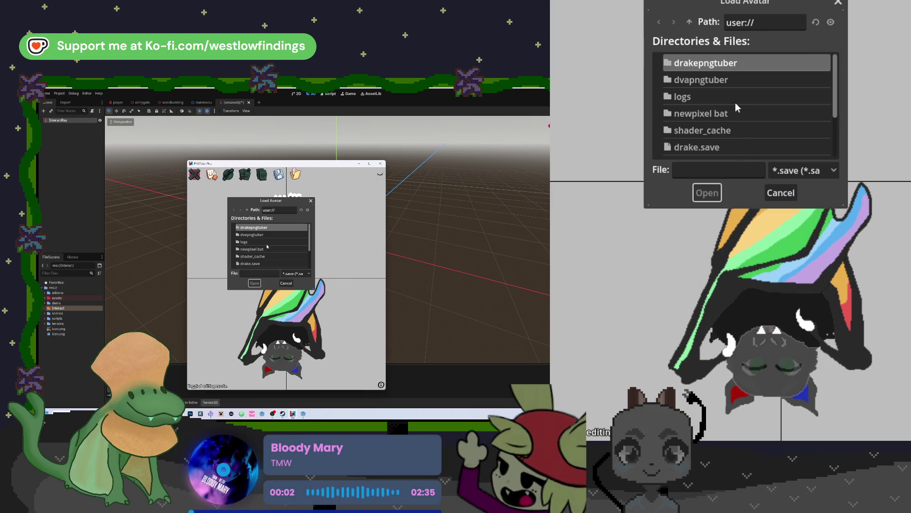
scroll(268, 245, "down", 3)
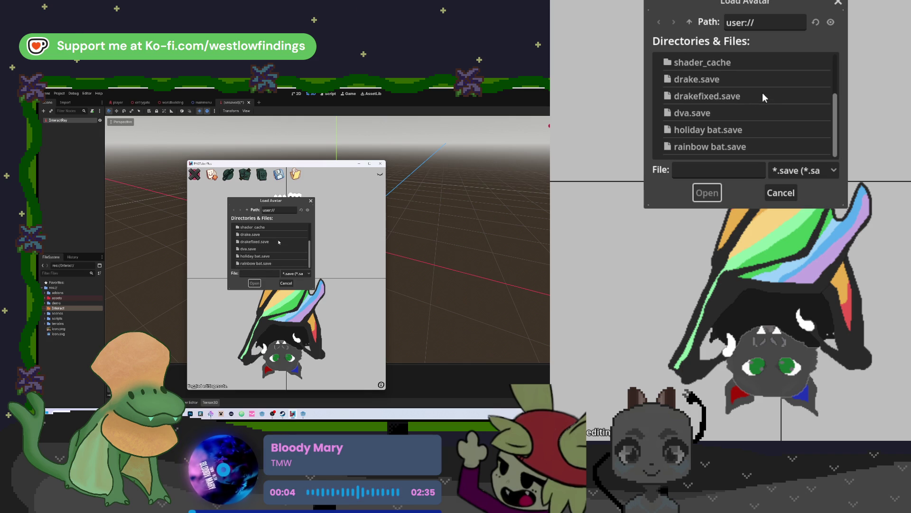
double_click(277, 257)
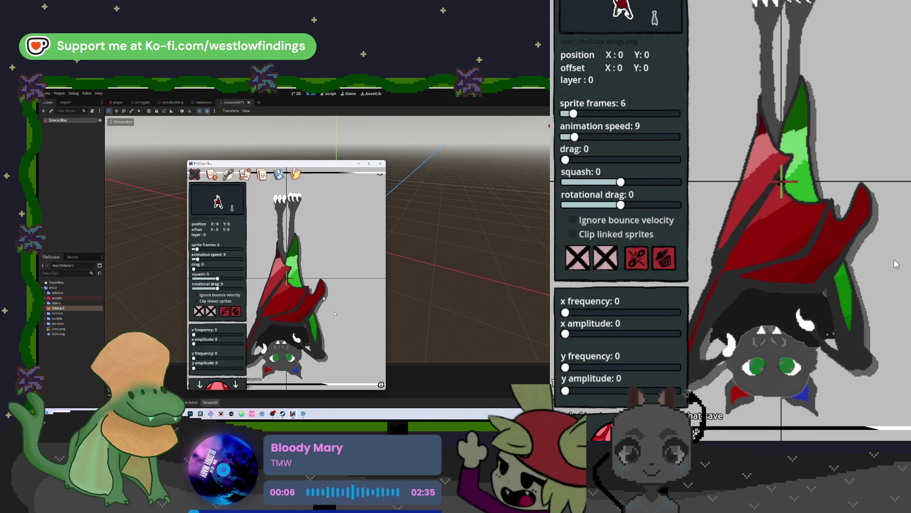
key("Escape")
left_click(268, 282)
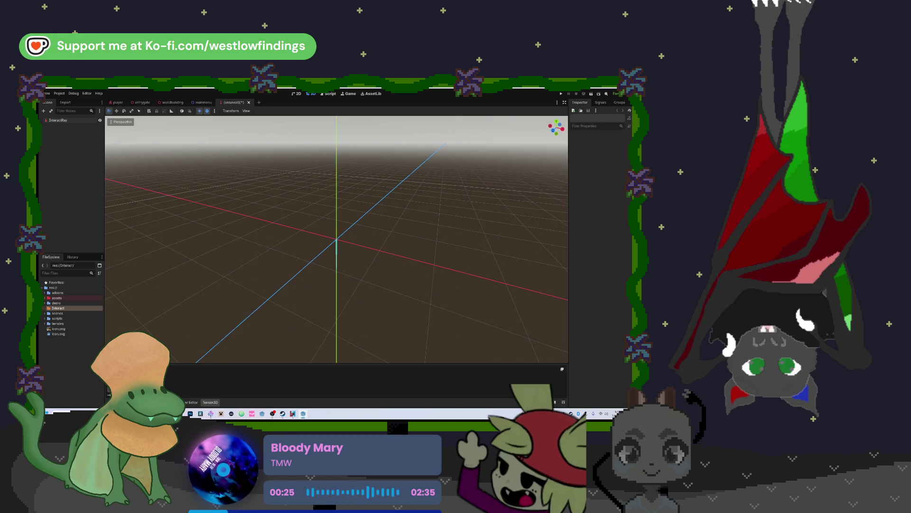
Step: Load the rainbow bat avatar in PNGTuber Plus and toggle its editing mode
left_click(293, 414)
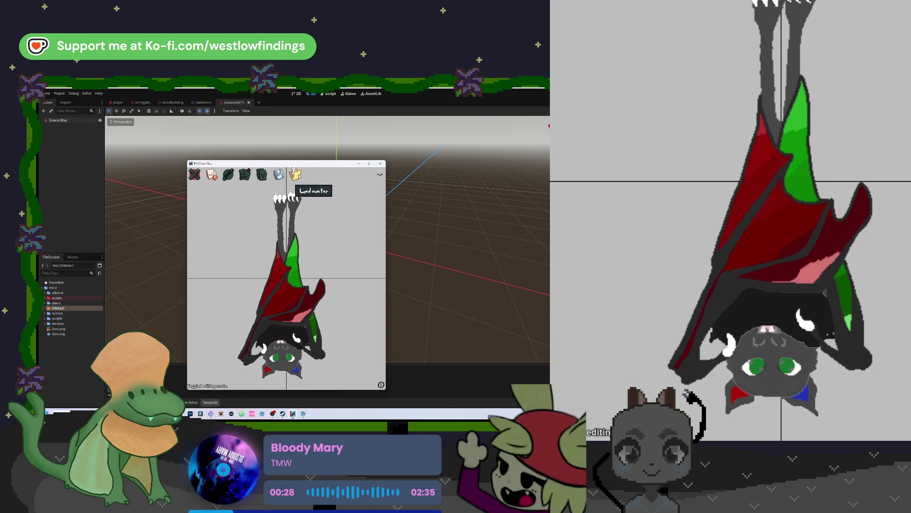
left_click(295, 174)
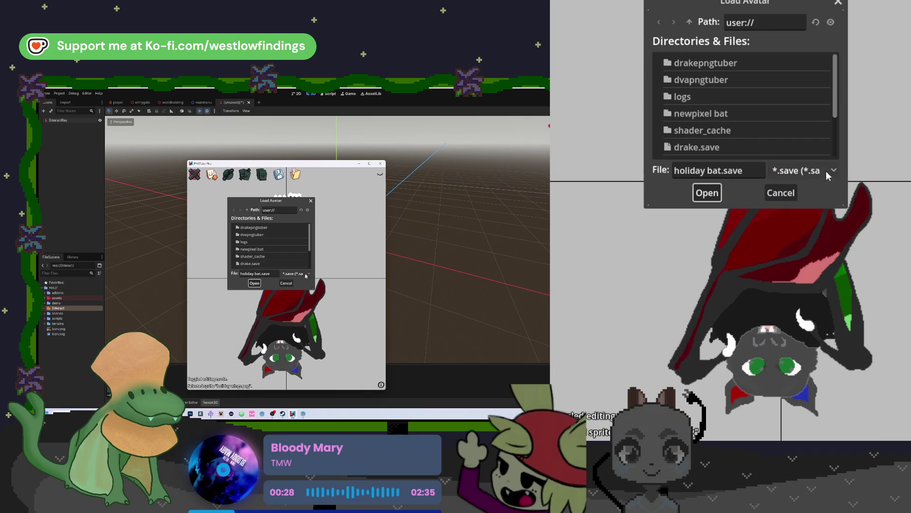
scroll(270, 256, "down", 2)
double_click(269, 262)
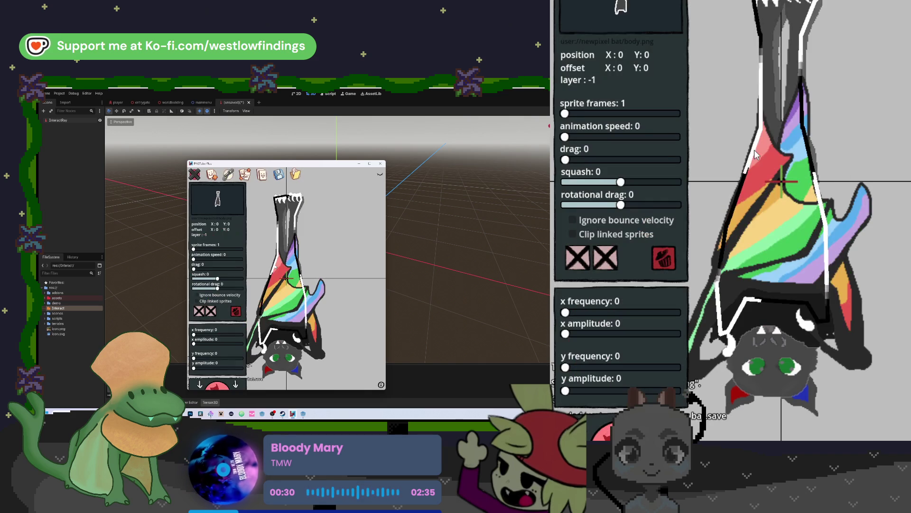
left_click(469, 327)
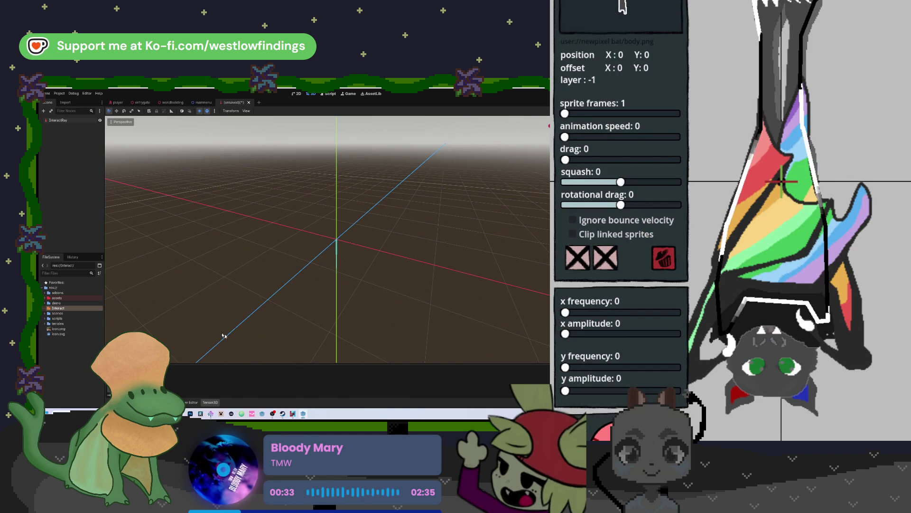
left_click(279, 414)
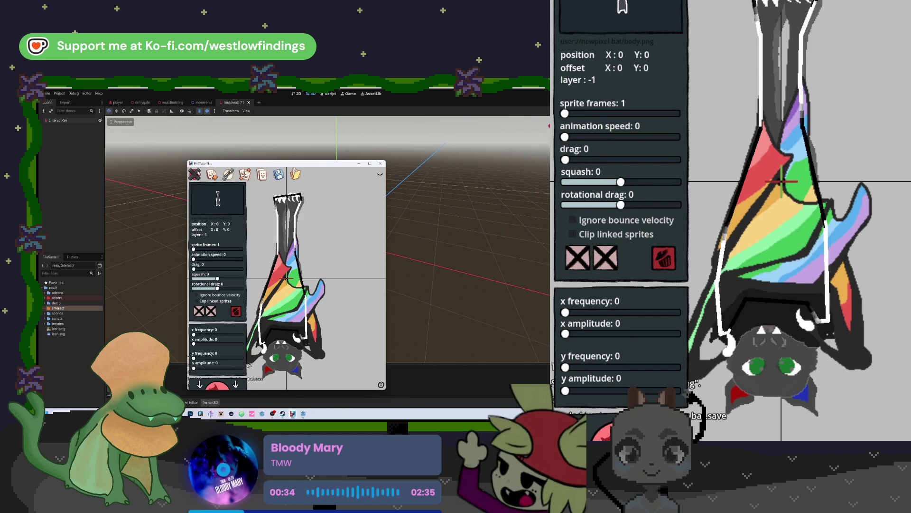
left_click(377, 382)
left_click(421, 327)
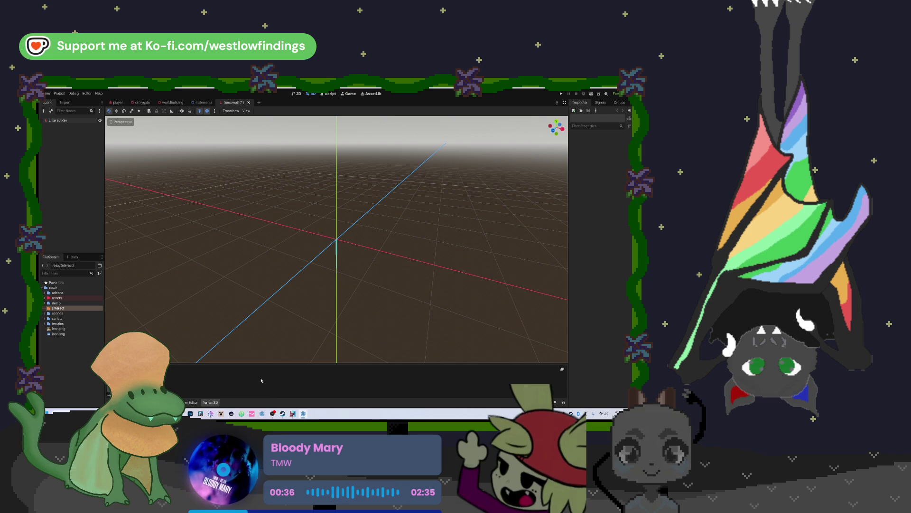
left_click(279, 414)
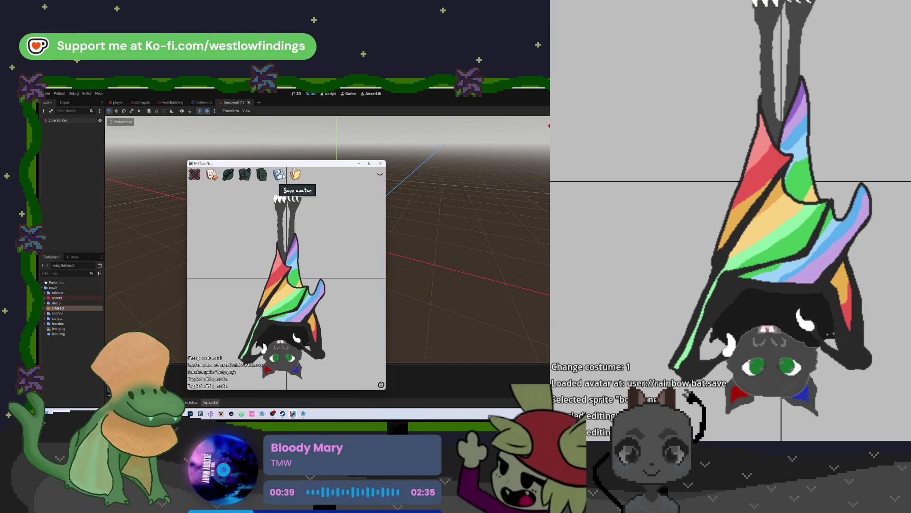
Step: Load the dva.save avatar, adjust its zoom, and turn editing mode off
left_click(296, 174)
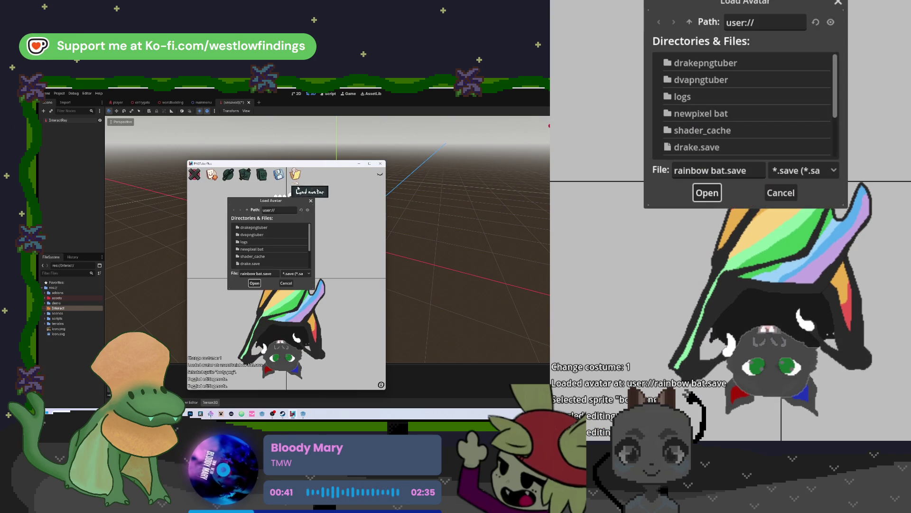
double_click(268, 233)
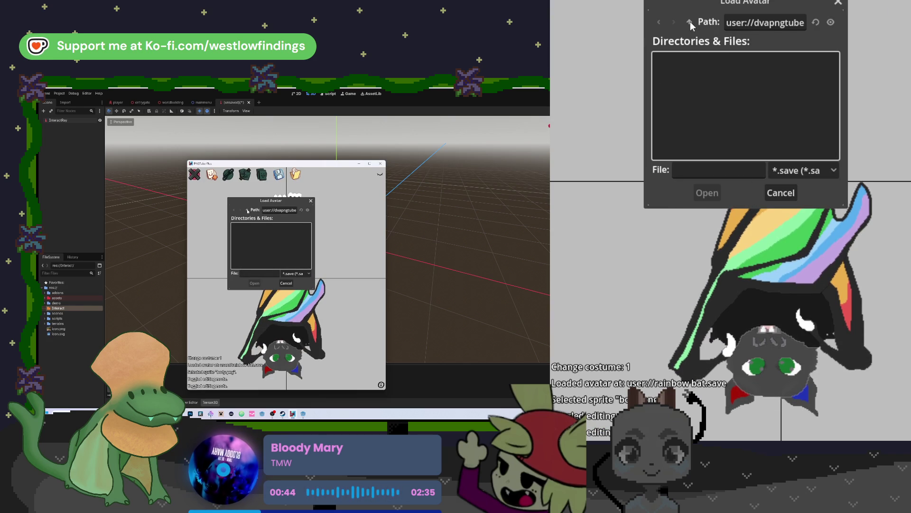
left_click(247, 209)
scroll(754, 124, "down", 4)
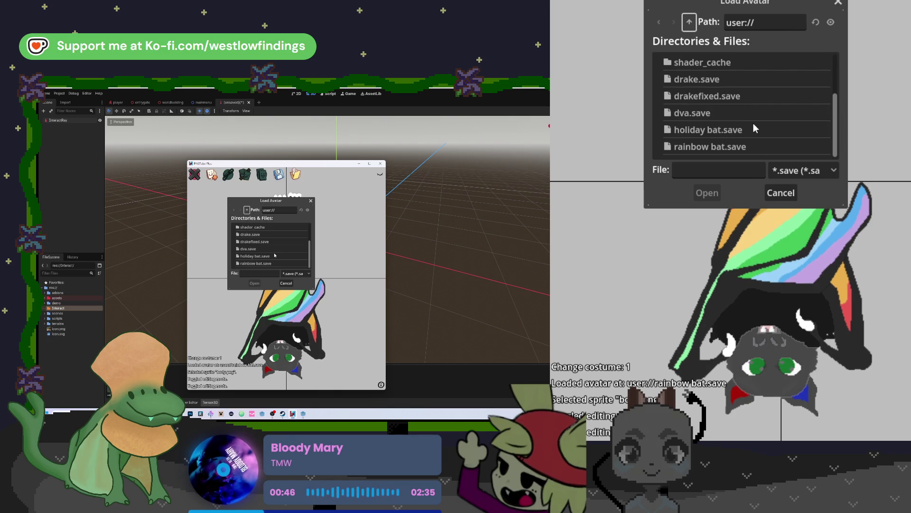
double_click(742, 110)
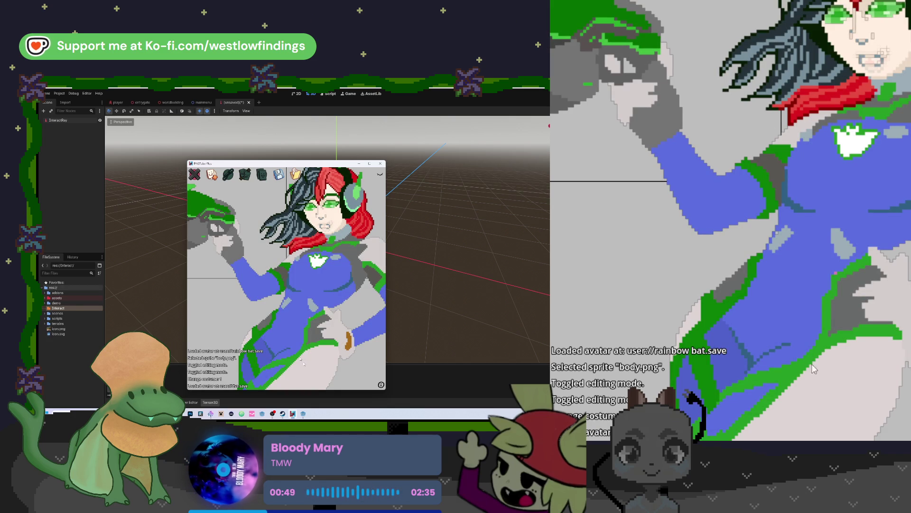
scroll(299, 309, "down", 6)
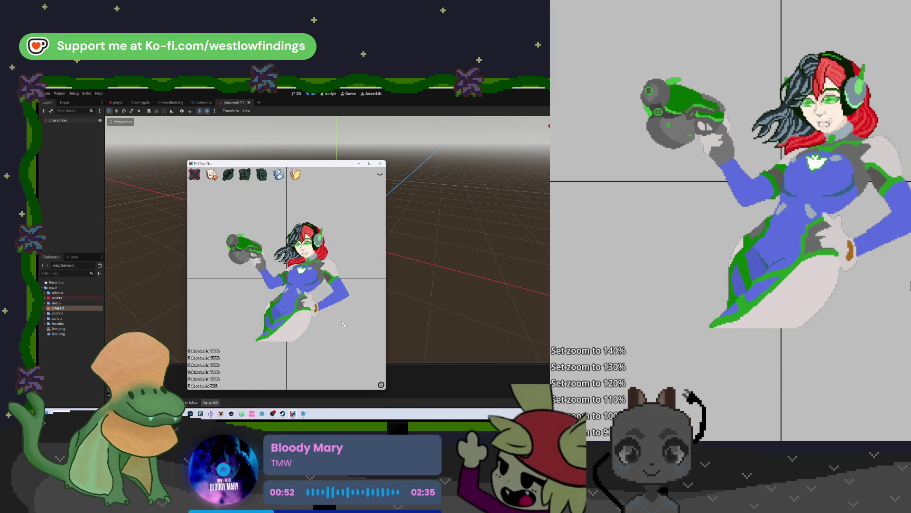
left_click(196, 176)
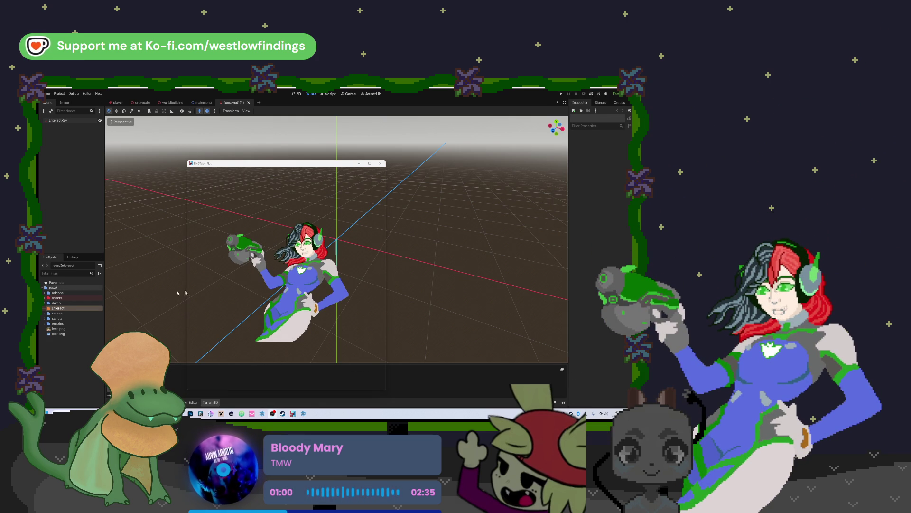
scroll(306, 288, "up", 4)
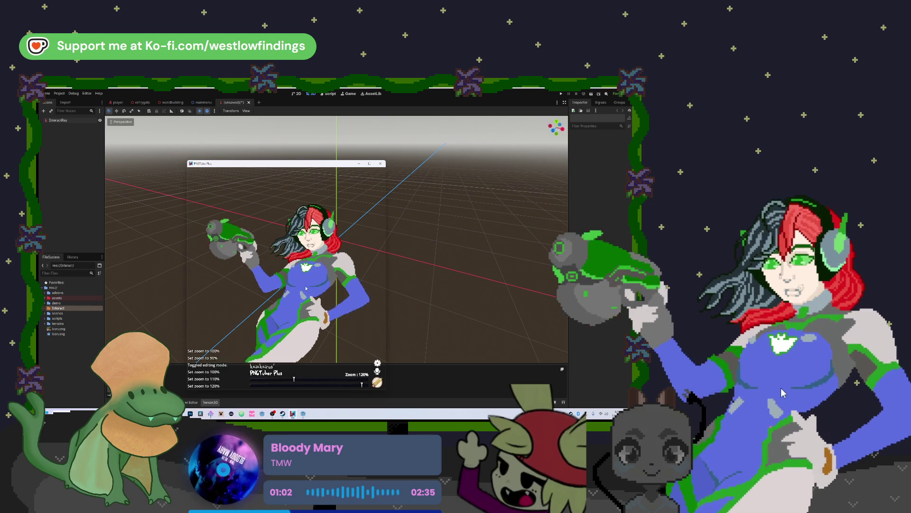
scroll(306, 289, "down", 2)
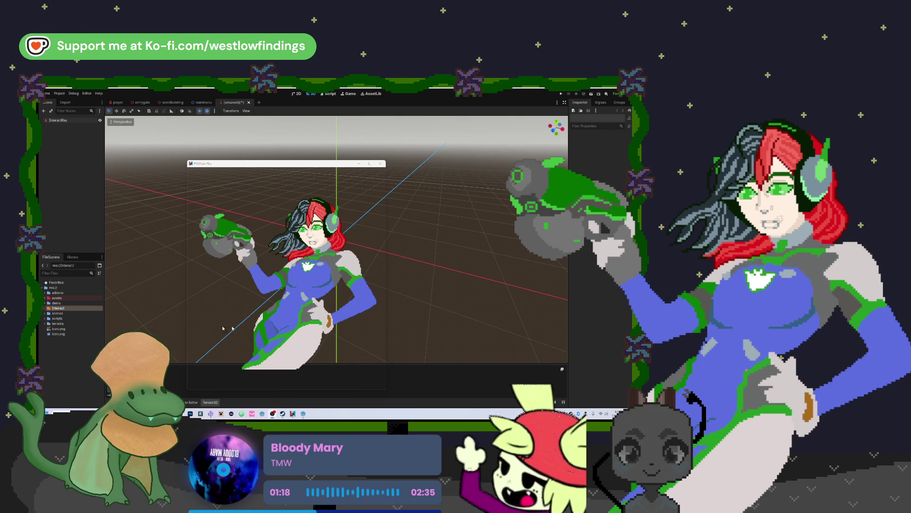
Step: Bring the Godot editor in front of the PNGTuber Plus window
left_click(467, 327)
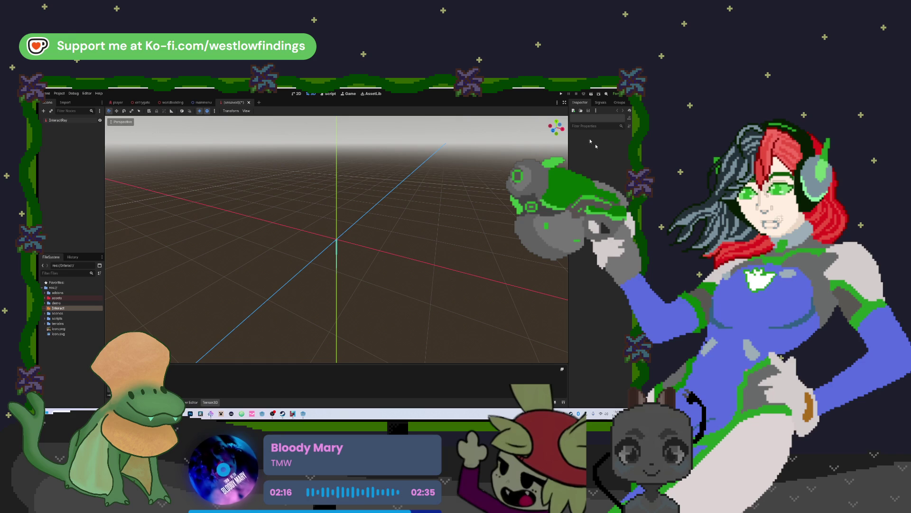
Step: Set InteractRay's Target Position to Y 0 and Z -4 in the Inspector
left_click(337, 243)
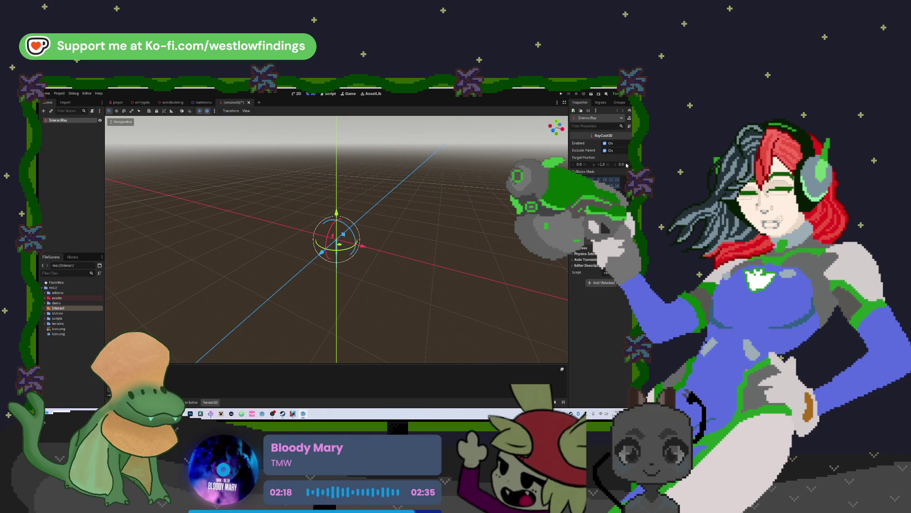
left_click(604, 165)
type("0")
key("Tab")
type("-4")
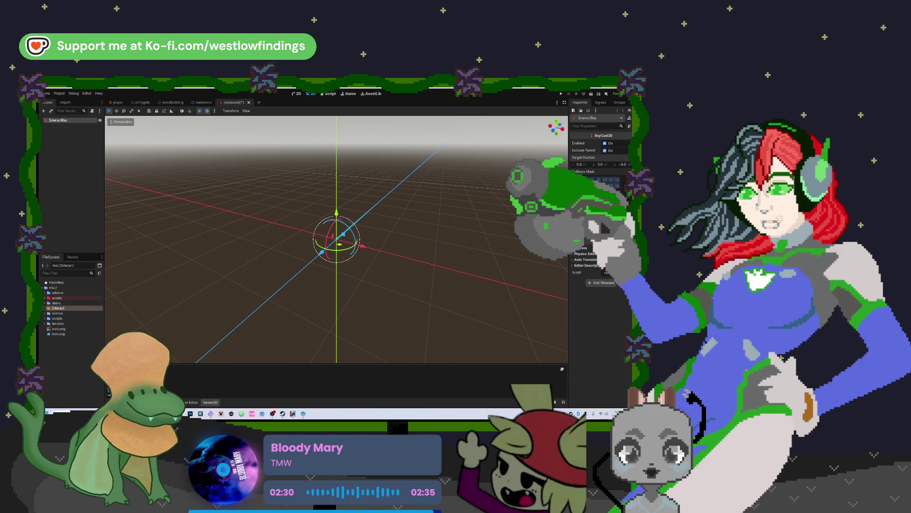
left_click(203, 184)
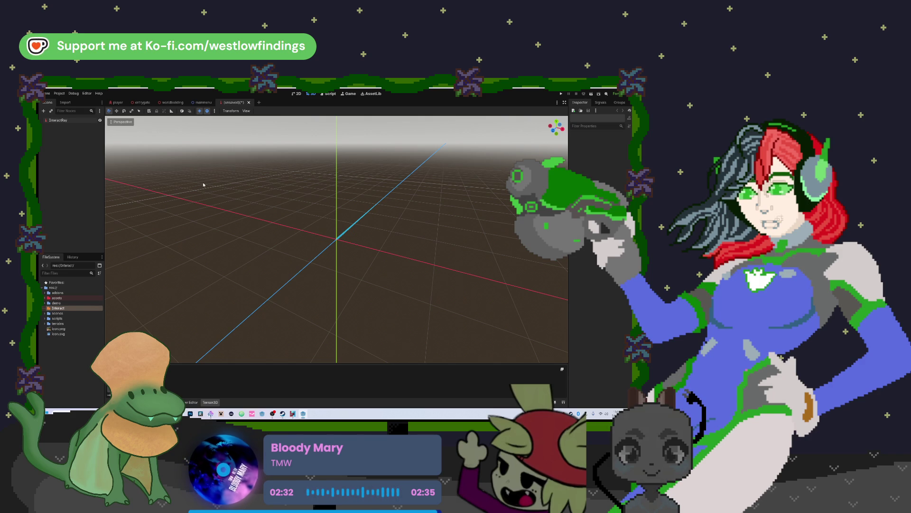
Step: Save the scene as interact_ray.tscn in the res://Interact folder
key("ctrl+s")
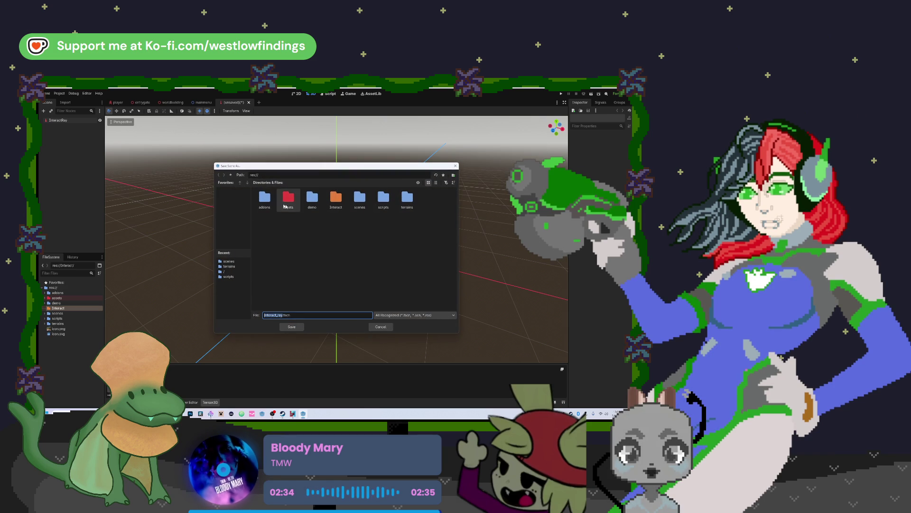
double_click(336, 199)
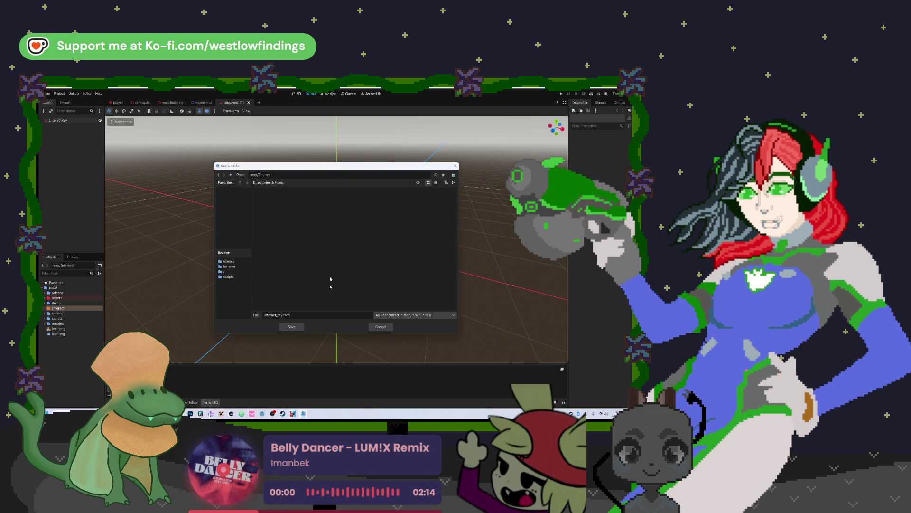
left_click(291, 326)
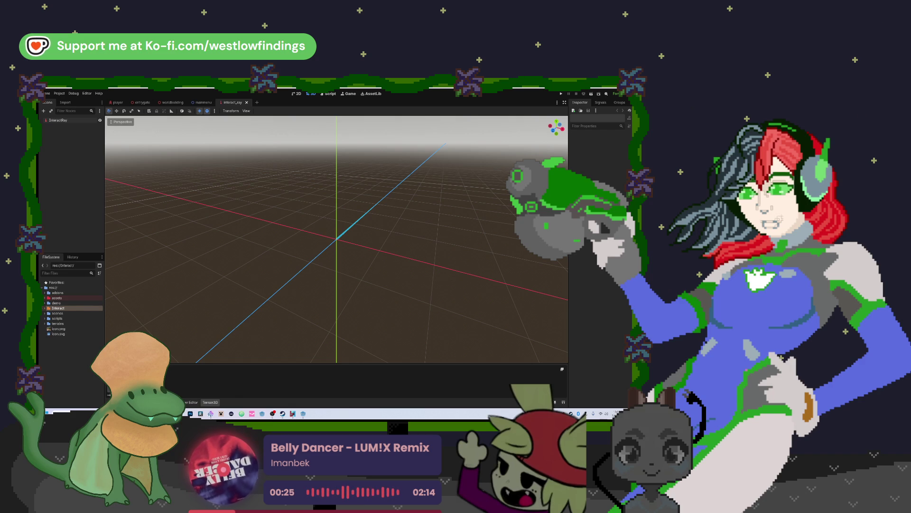
key("ctrl+Tab")
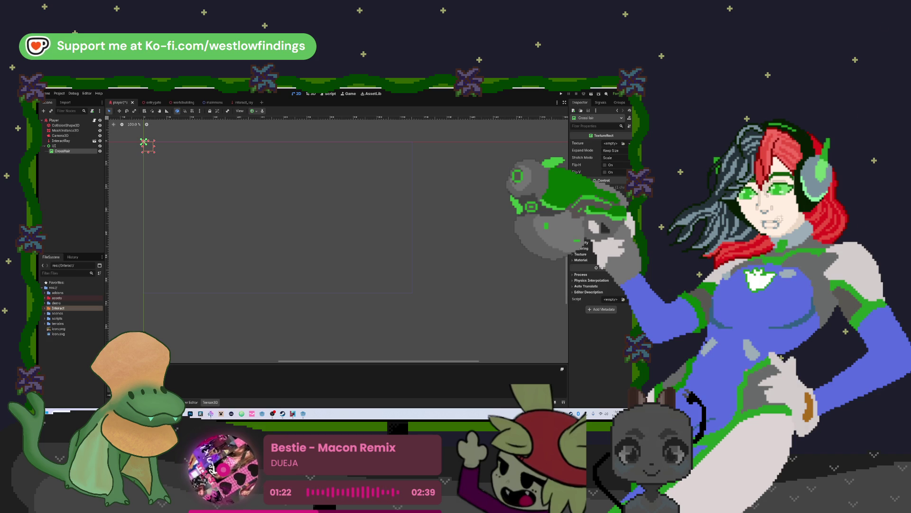
Step: Open Downloads in File Explorer and try importing the GTA 5 Web Cursor image into assets
key("super+e")
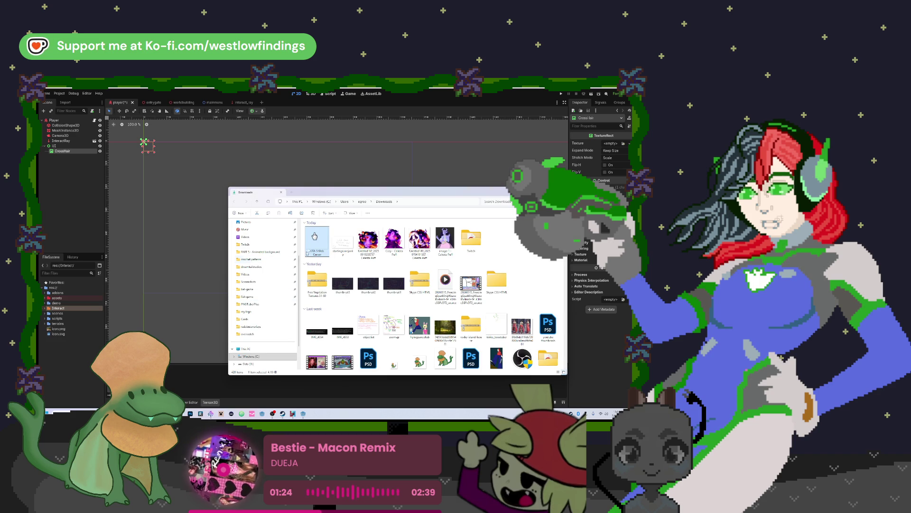
left_click(281, 192)
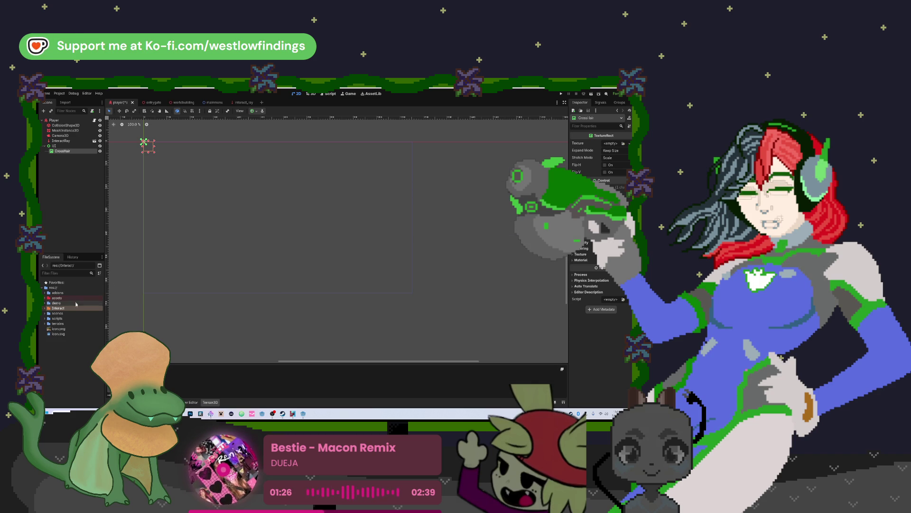
key("super+e")
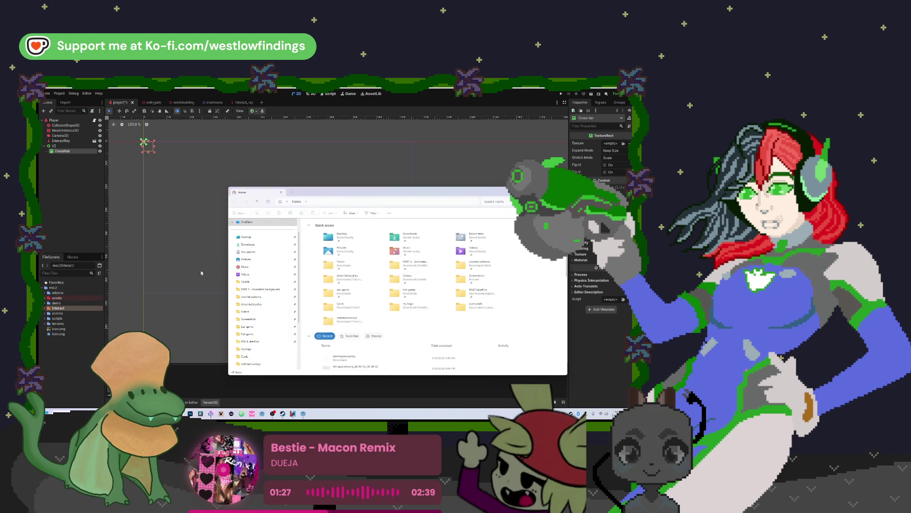
left_click(248, 244)
left_click(314, 236)
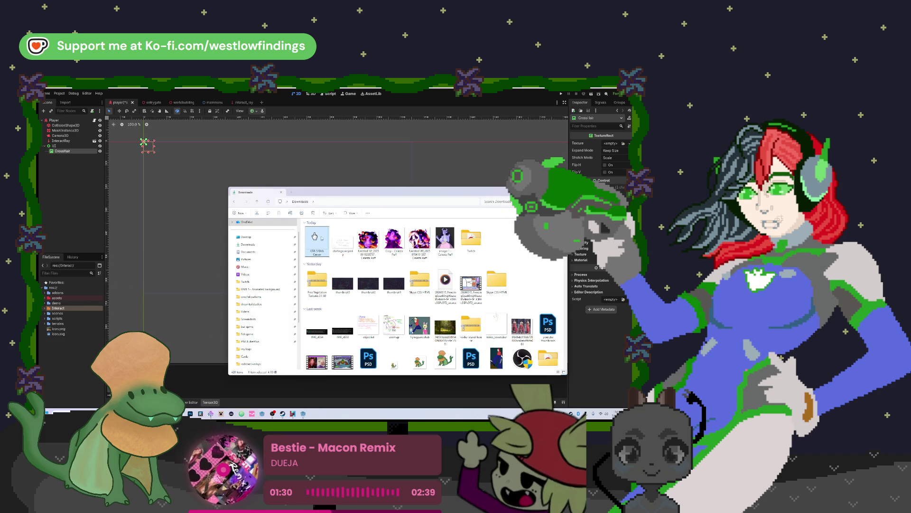
left_click(98, 345)
left_click_drag(71, 300, 57, 299)
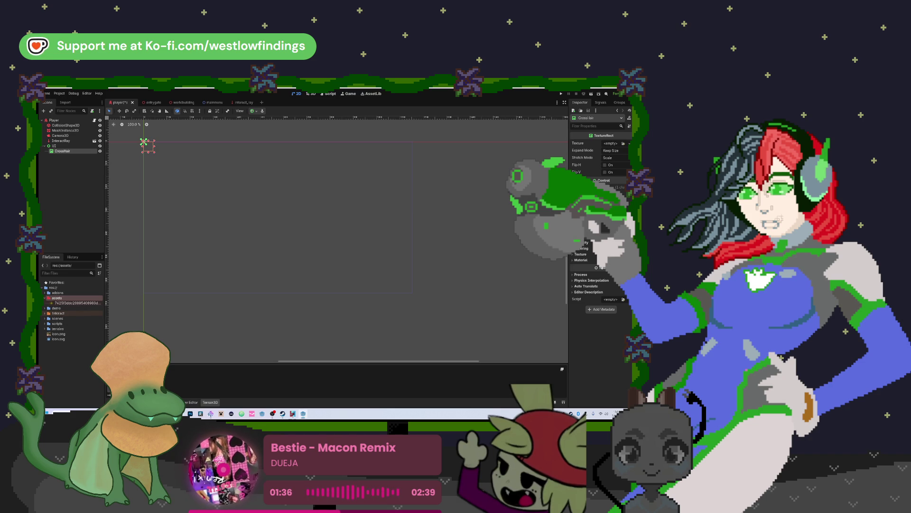
left_click(303, 414)
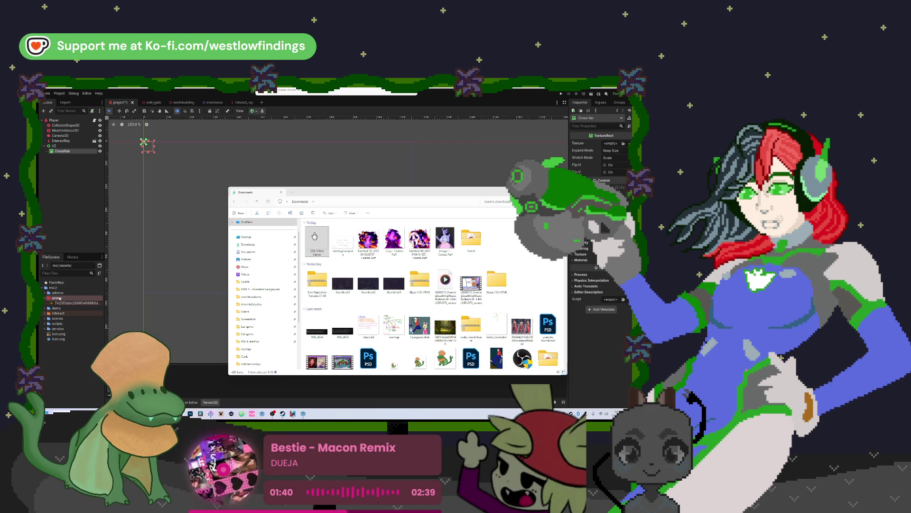
left_click_drag(60, 299, 60, 299)
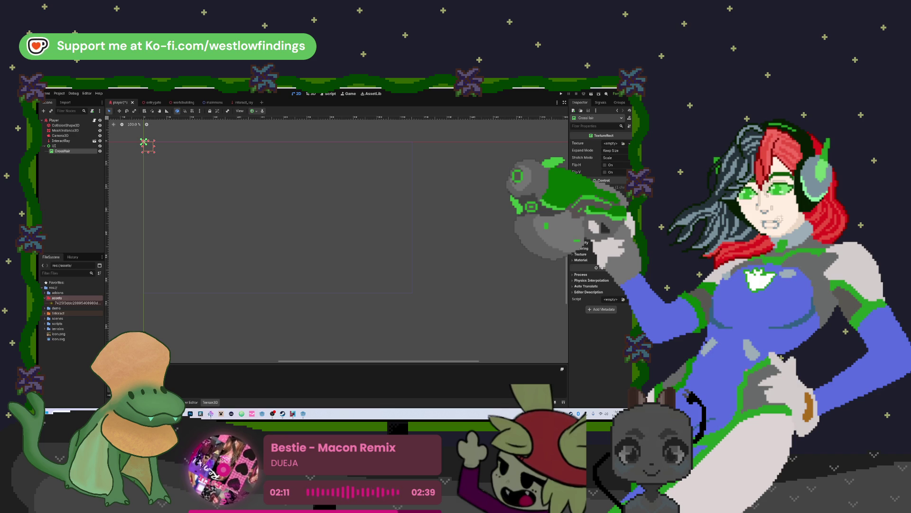
Step: Copy clicks.png into the assets folder and set it as the Crosshair's Texture
key("super+e")
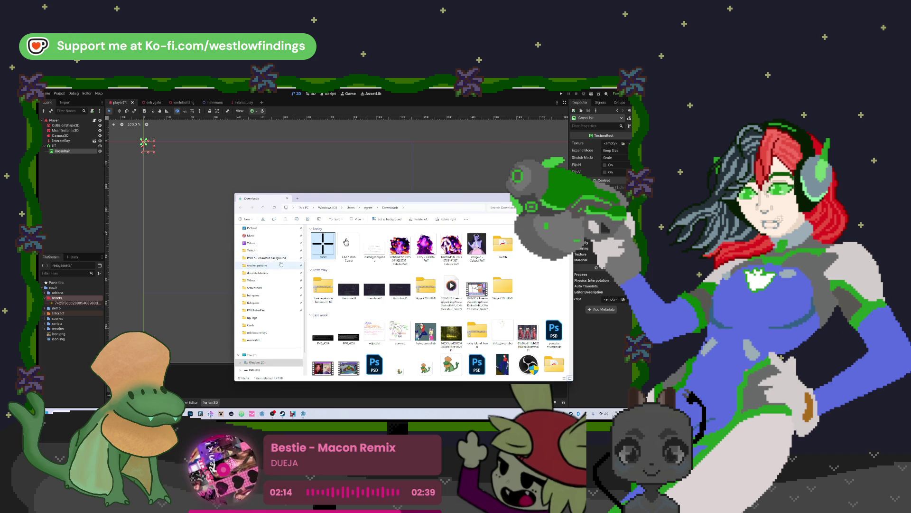
left_click_drag(322, 245, 63, 300)
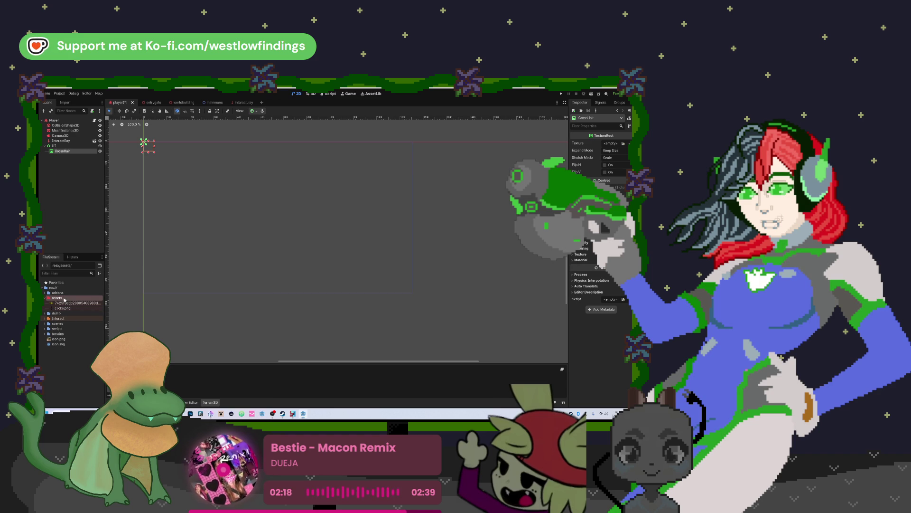
left_click(57, 308)
mouse_move(57, 308)
left_mouse_down()
mouse_move(420, 264)
mouse_move(613, 144)
left_mouse_up()
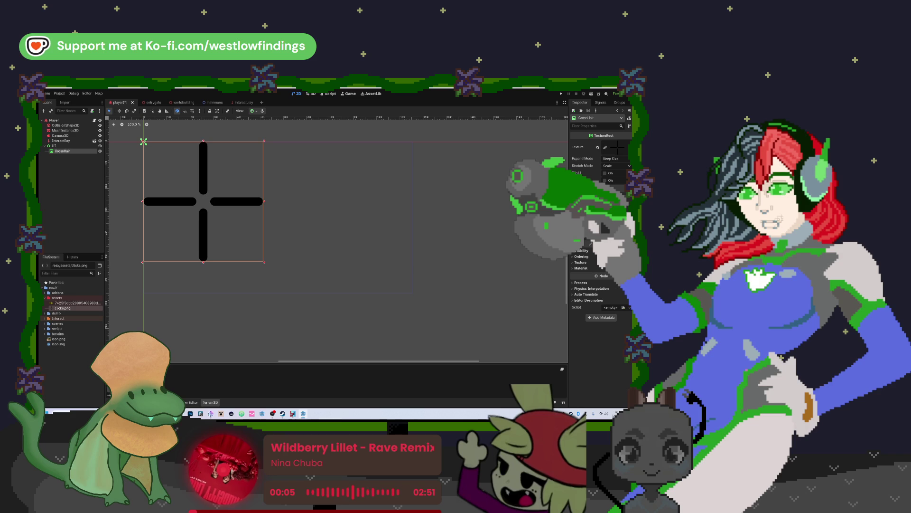
left_click(614, 159)
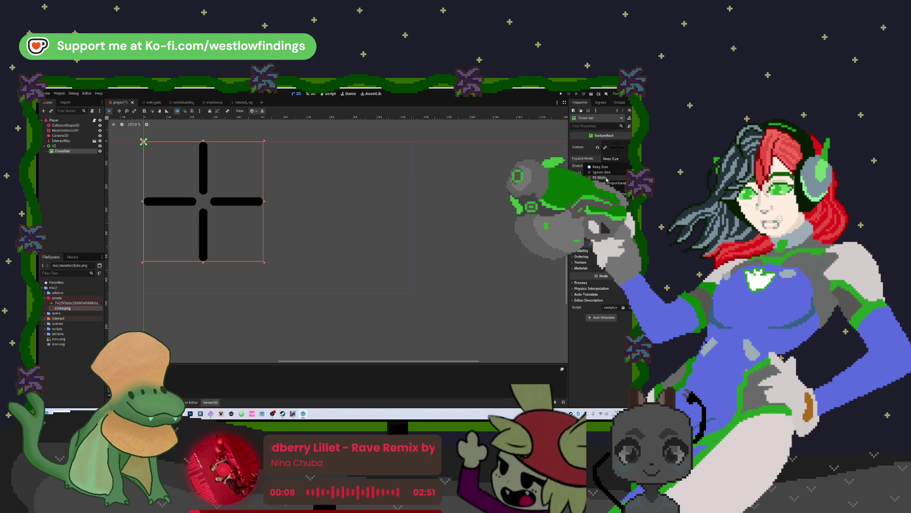
left_click(616, 167)
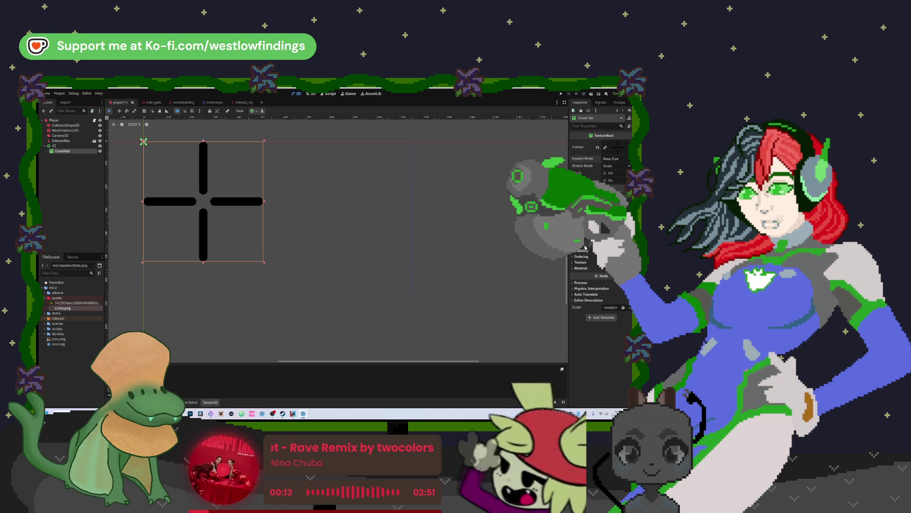
left_click(587, 263)
left_click(586, 257)
left_click(586, 250)
left_click(586, 250)
left_click(586, 257)
left_click(586, 262)
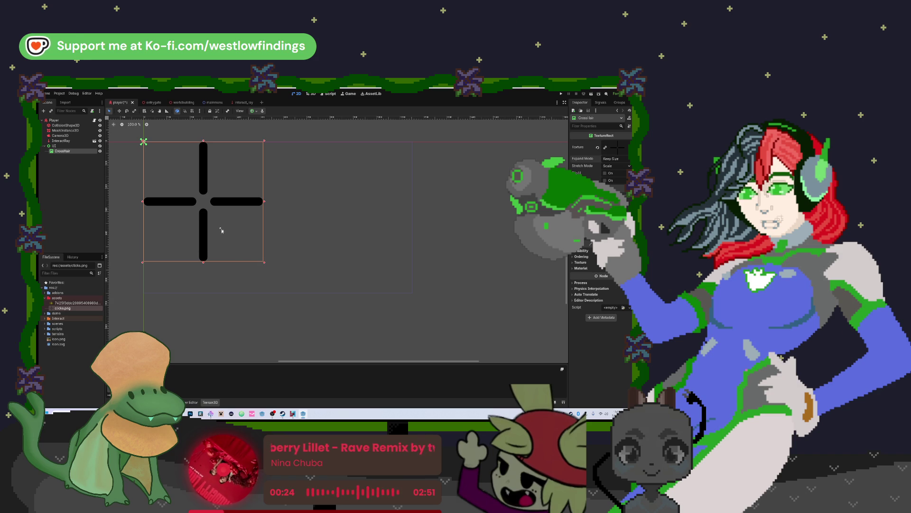
Step: Move the CrossHair texture right and down, undoing the first attempt
left_click_drag(204, 204, 242, 208)
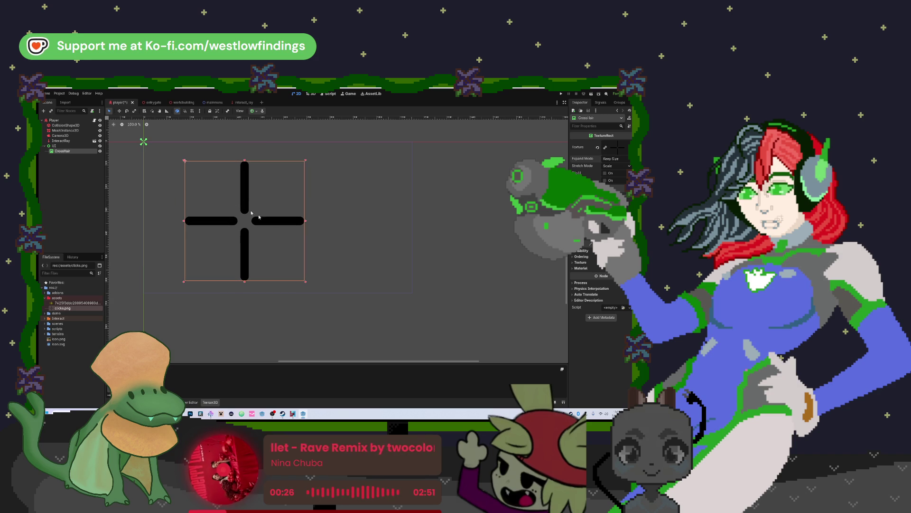
key("ctrl+z")
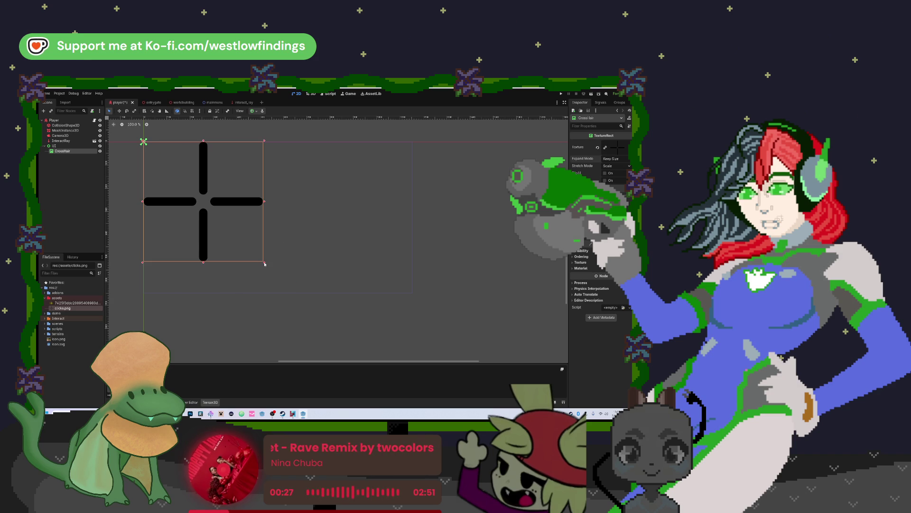
scroll(266, 261, "up", 16)
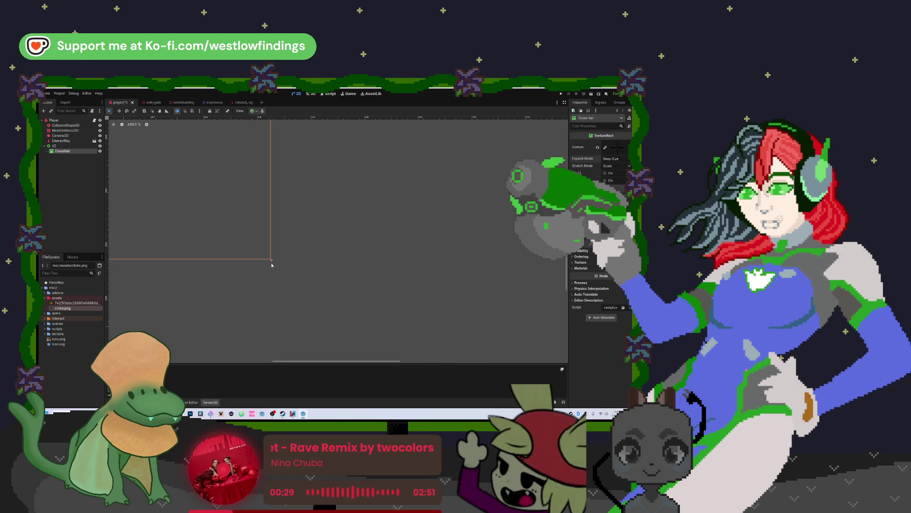
mouse_move(211, 199)
left_mouse_down()
mouse_move(236, 225)
mouse_move(263, 218)
left_mouse_up()
scroll(264, 219, "down", 7)
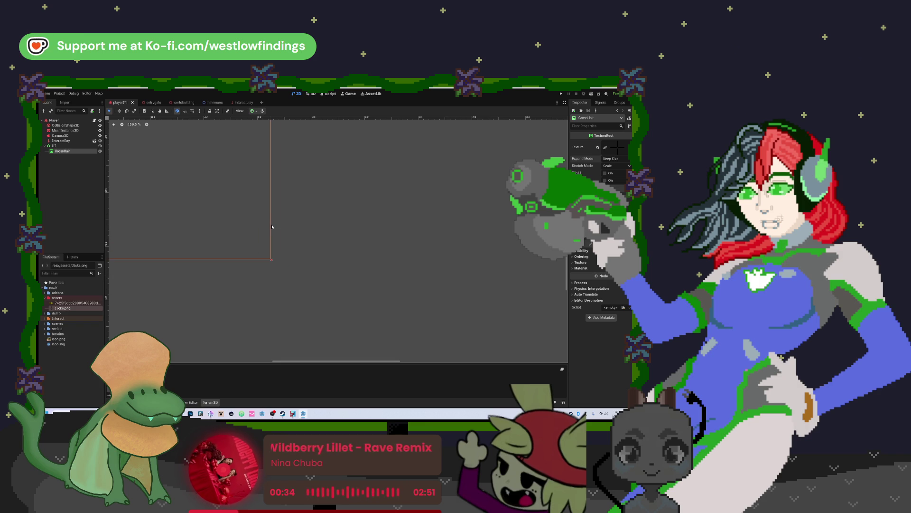
scroll(272, 227, "down", 8)
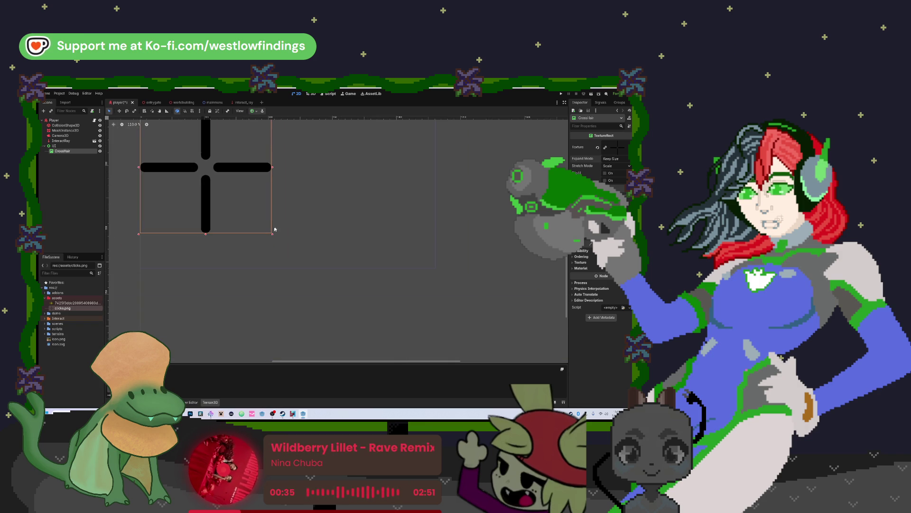
left_click_drag(293, 208, 335, 248)
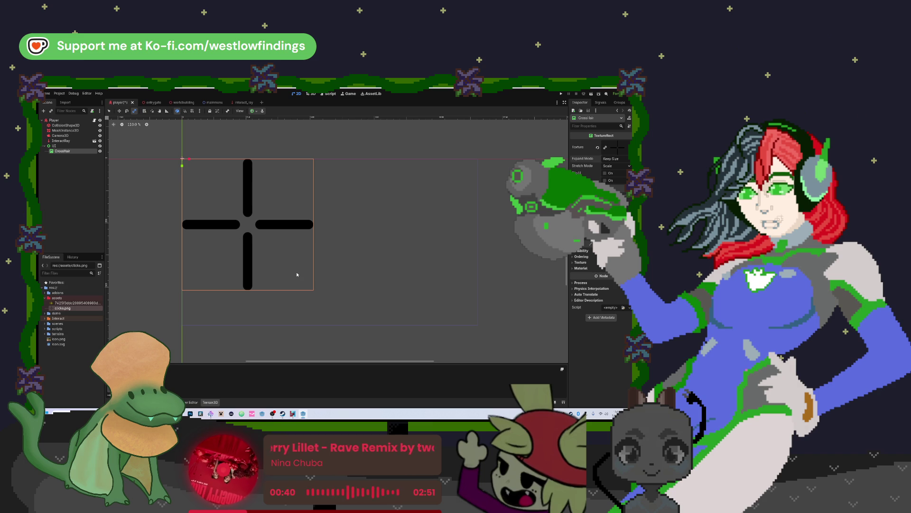
Step: Resize the CrossHair rect into a much smaller, roughly square box
left_click_drag(182, 165, 183, 164)
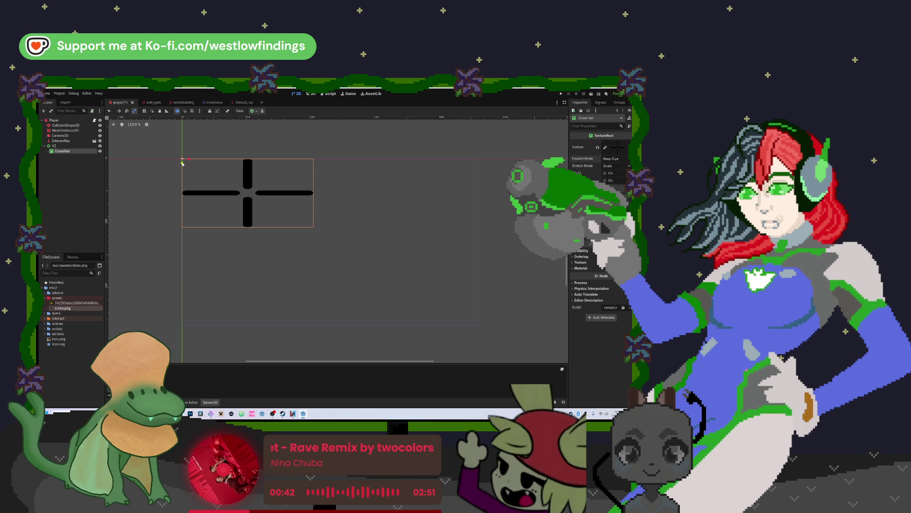
mouse_move(314, 227)
left_mouse_down()
mouse_move(306, 275)
mouse_move(200, 176)
left_mouse_up()
scroll(184, 167, "up", 4)
scroll(184, 167, "up", 6)
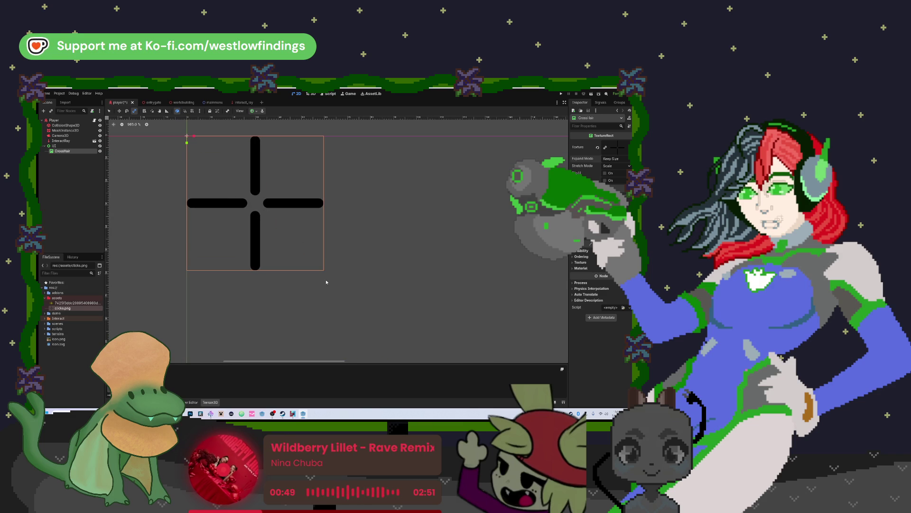
left_click_drag(309, 259, 265, 214)
scroll(264, 214, "down", 8)
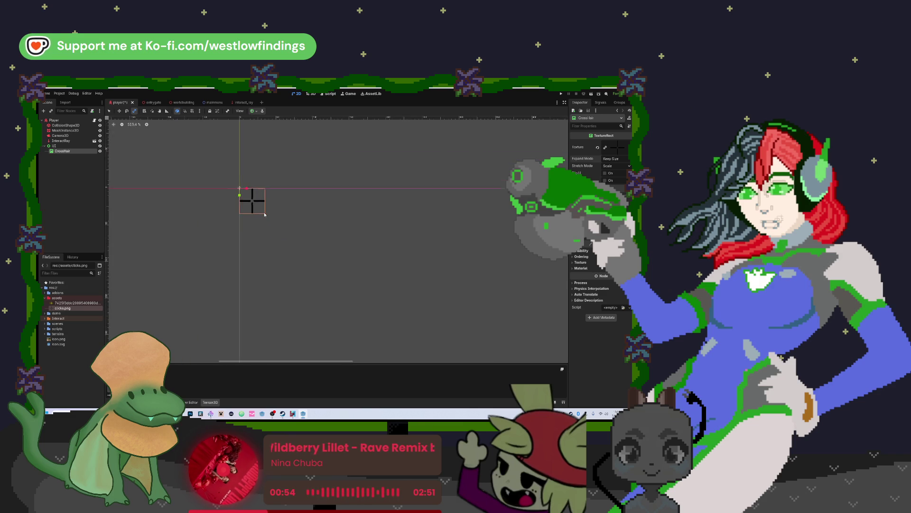
scroll(389, 263, "up", 3)
scroll(180, 180, "down", 5)
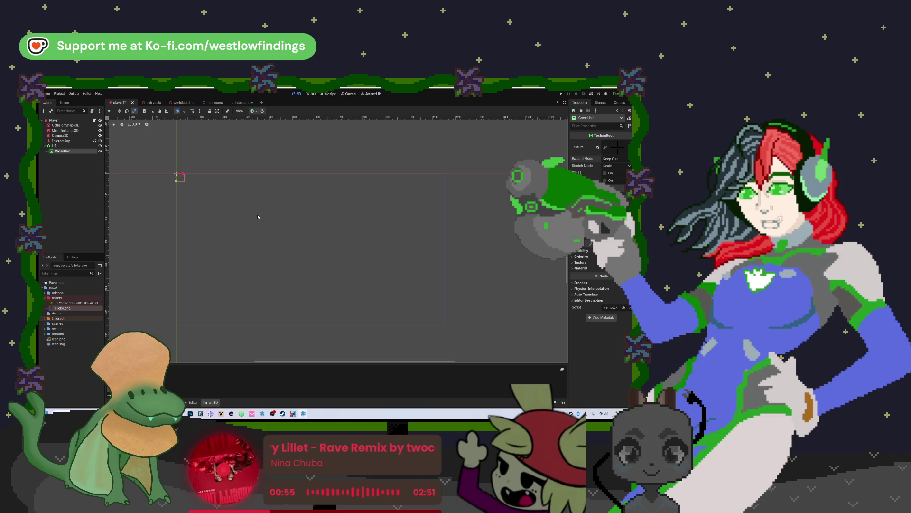
Step: In Move mode, drag the small crosshair toward the viewport centre and try several anchor presets
left_click(119, 111)
mouse_move(179, 178)
left_mouse_down()
mouse_move(318, 276)
mouse_move(305, 244)
left_mouse_up()
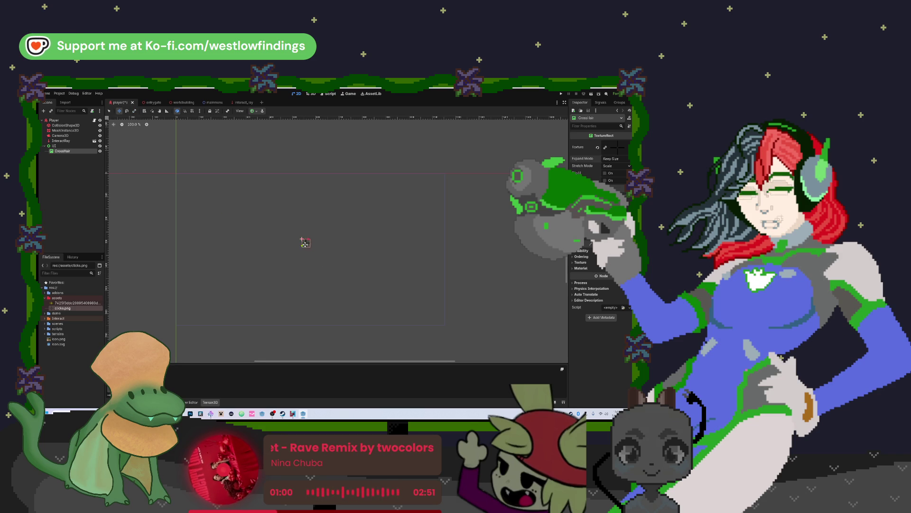
left_click(256, 111)
left_click(255, 128)
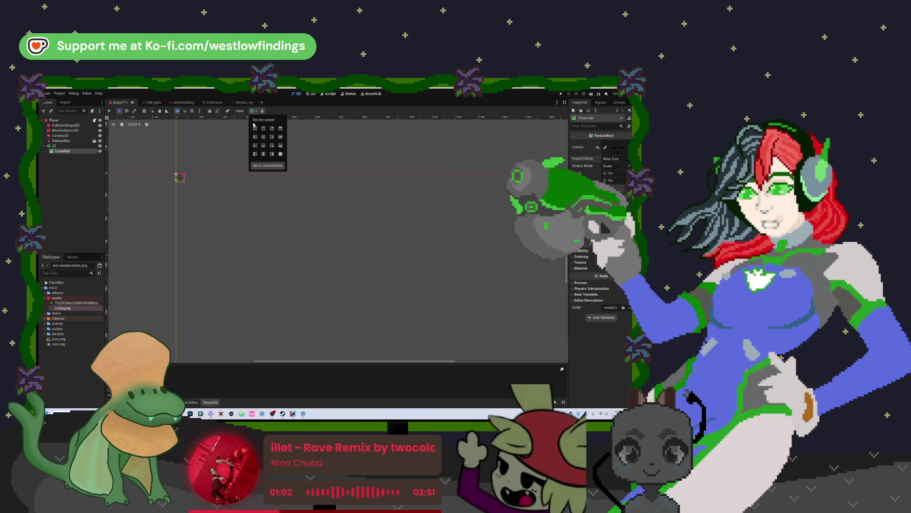
left_click(272, 129)
left_click(264, 138)
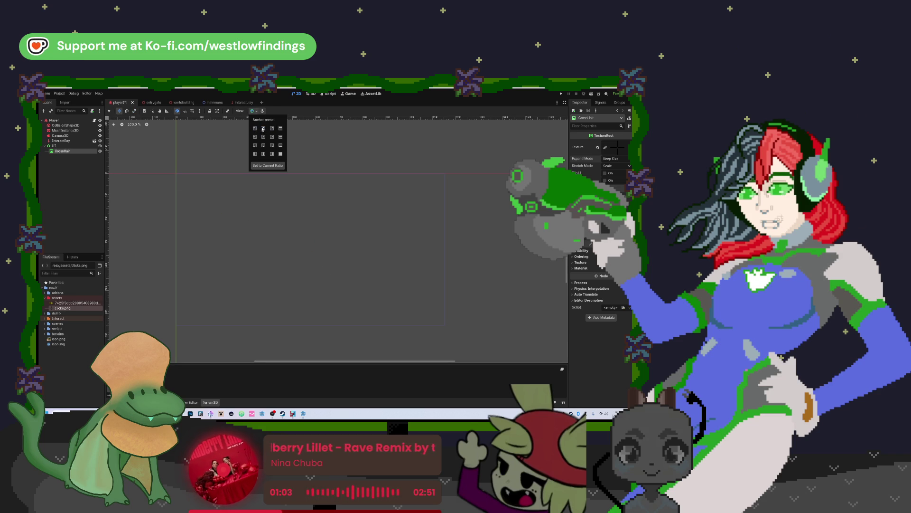
left_click(240, 216)
left_click_drag(240, 216, 287, 213)
scroll(287, 212, "down", 2)
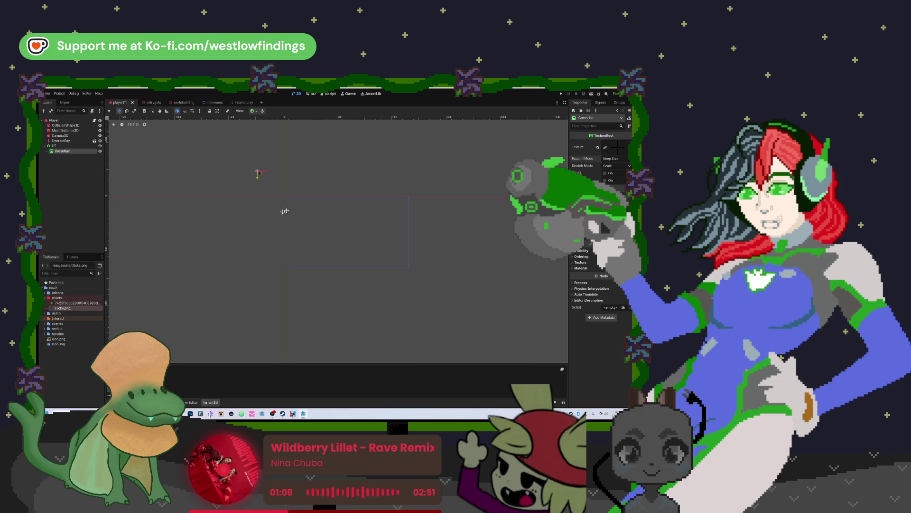
Step: Apply another couple of anchor presets to reposition the crosshair
left_click(254, 111)
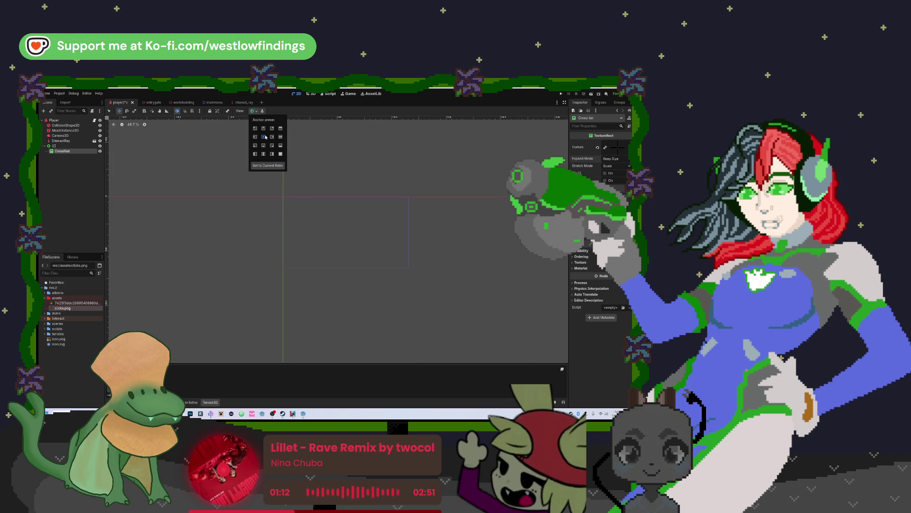
left_click(277, 145)
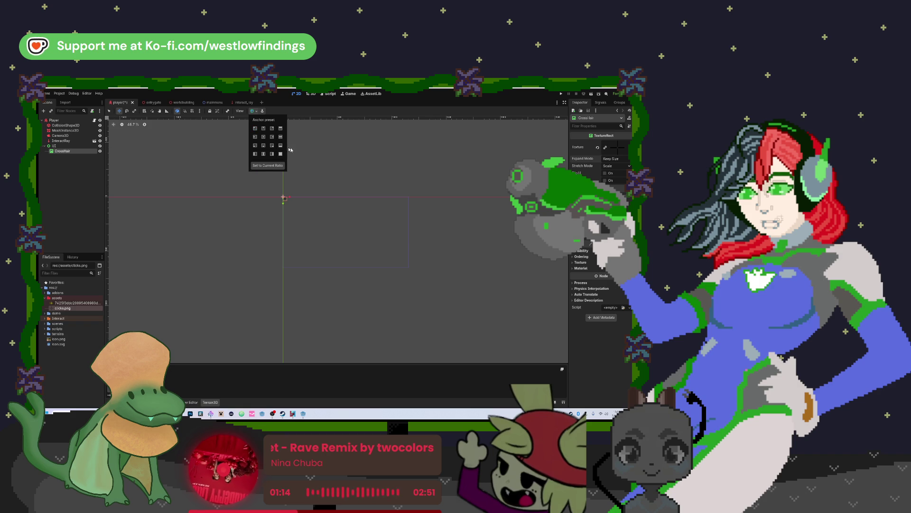
left_click(336, 156)
left_click(257, 113)
left_click(263, 114)
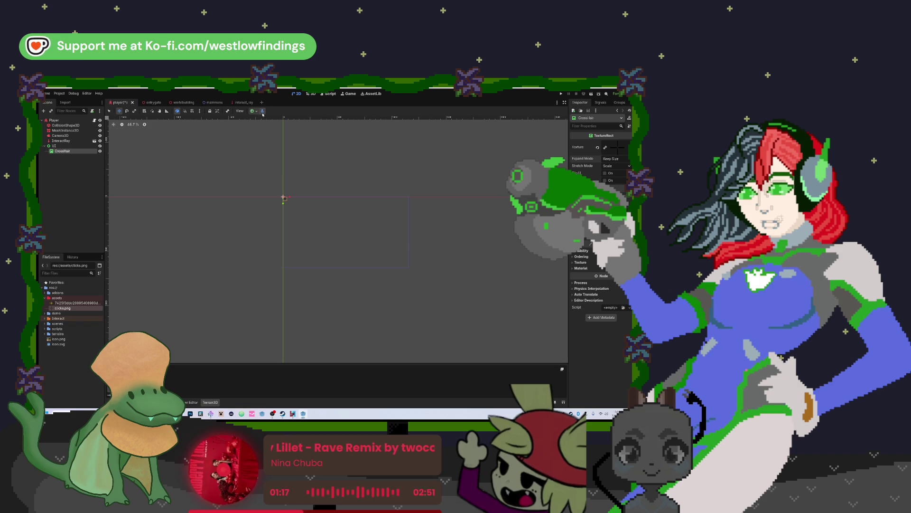
left_click(255, 111)
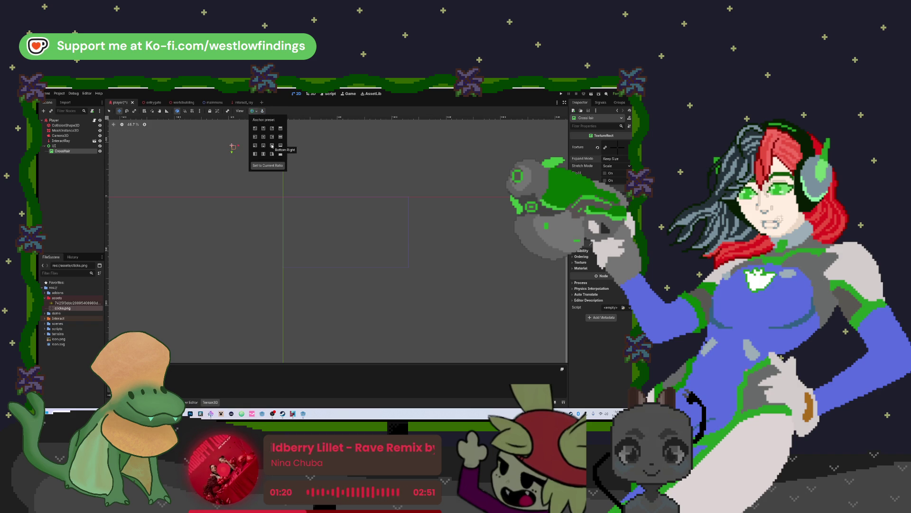
left_click(257, 113)
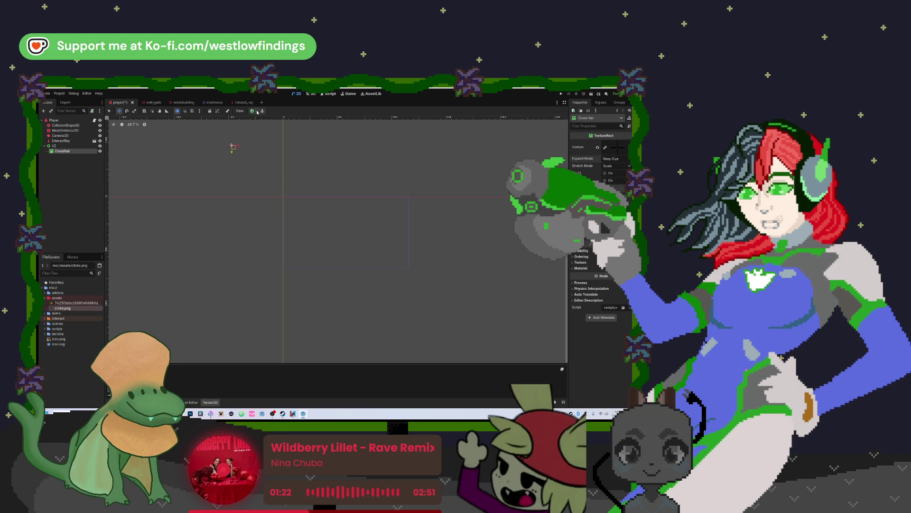
left_click(258, 112)
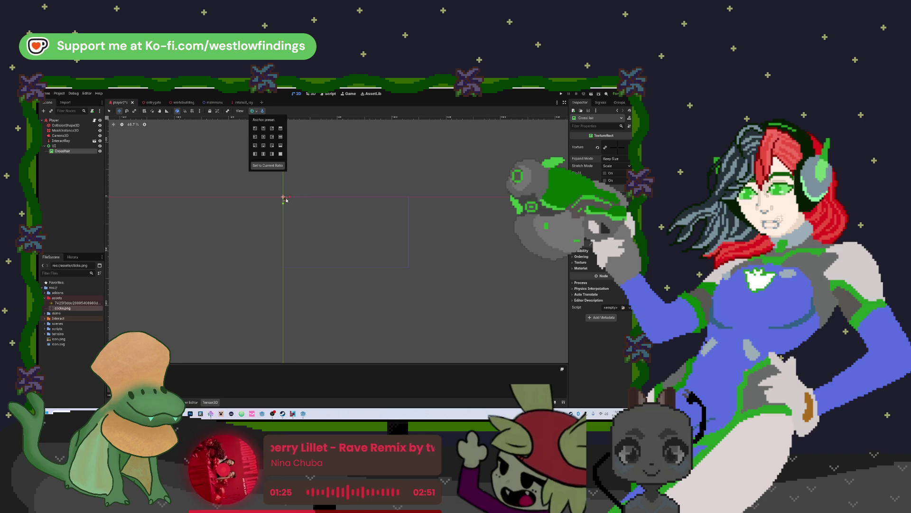
left_click(264, 137)
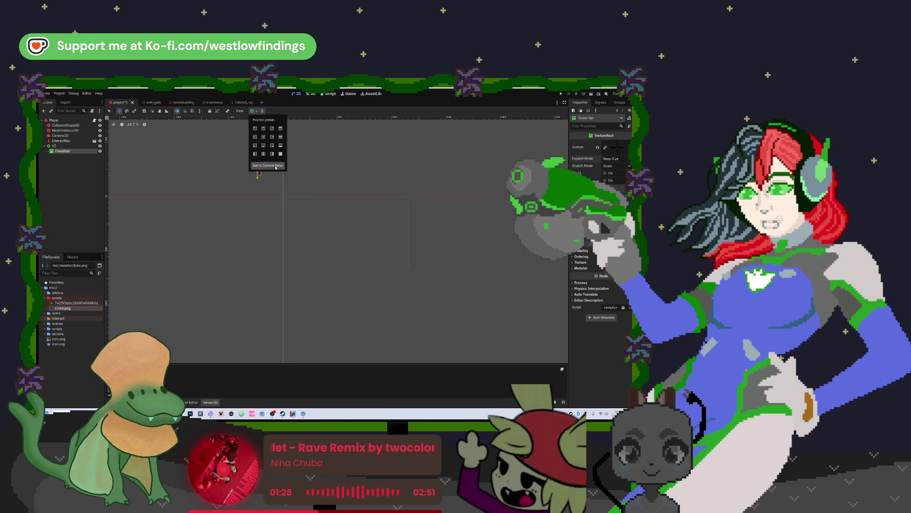
left_click(256, 113)
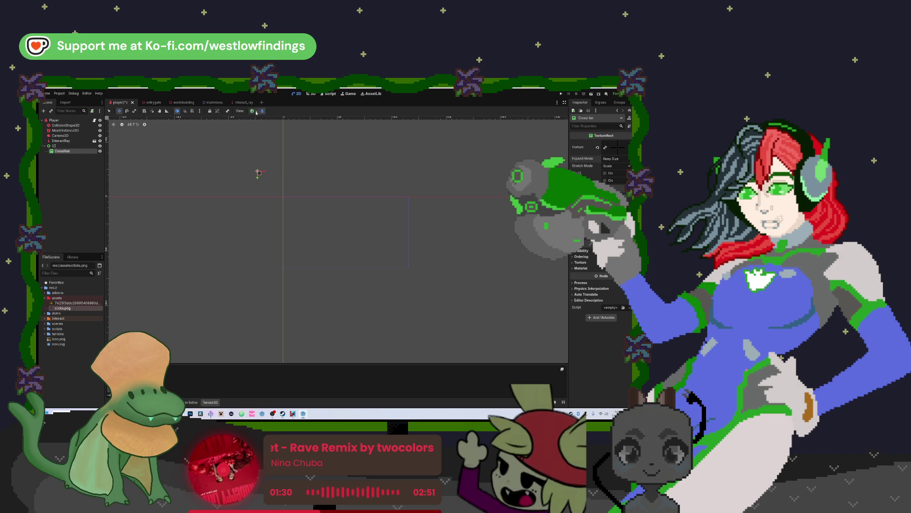
Step: Move the crosshair to the viewport middle and enlarge its box in Select mode
mouse_move(259, 173)
left_mouse_down()
mouse_move(354, 256)
mouse_move(346, 228)
left_mouse_up()
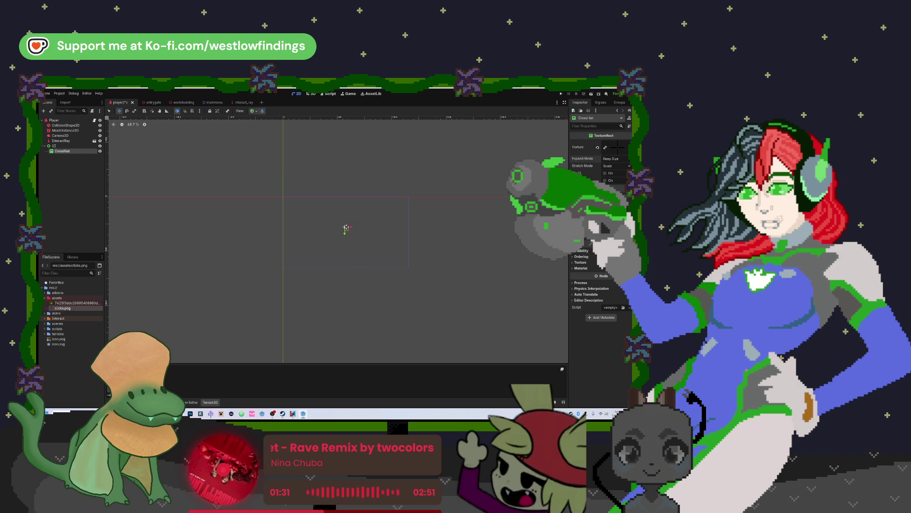
key("q")
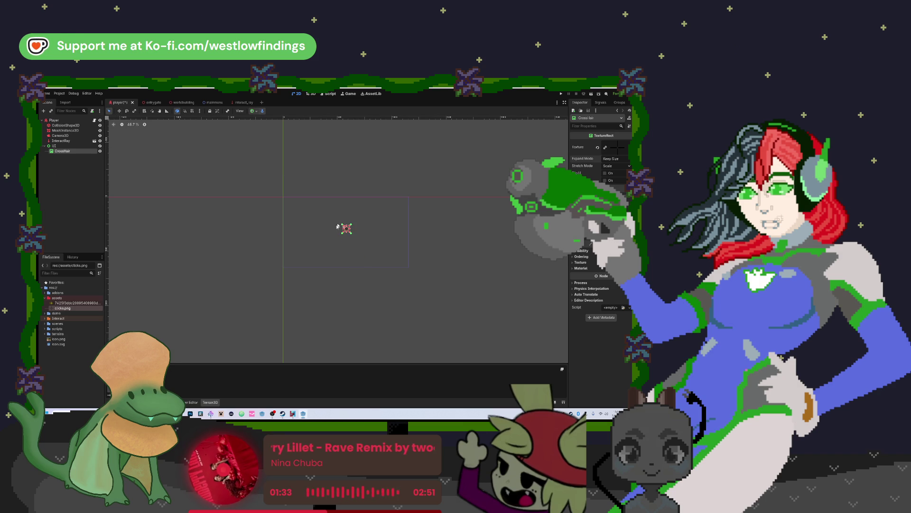
left_click_drag(351, 232, 412, 272)
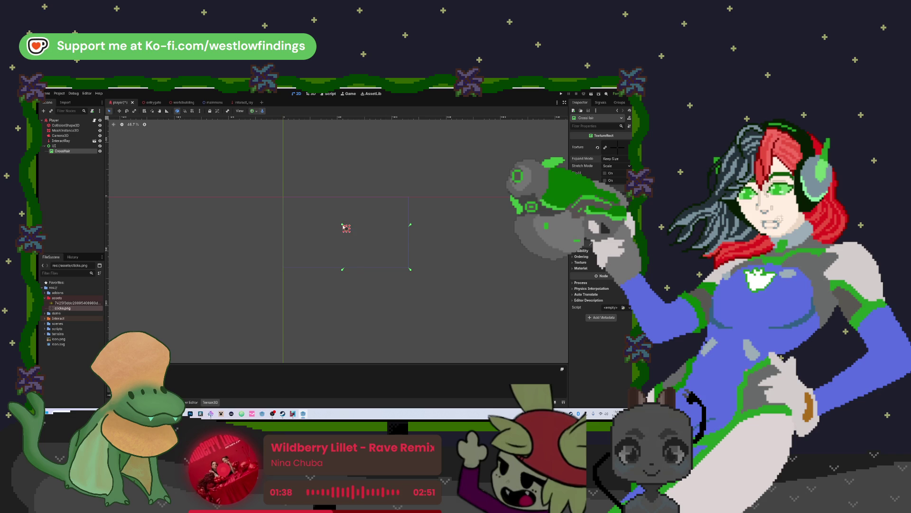
left_click_drag(335, 221, 280, 195)
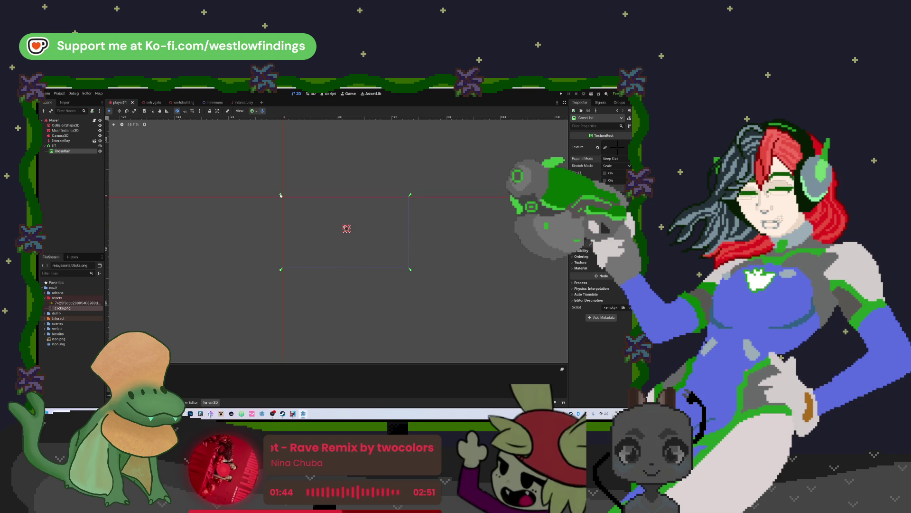
Step: Cycle through several anchor presets, finishing with Top Left
left_click(253, 111)
left_click(256, 128)
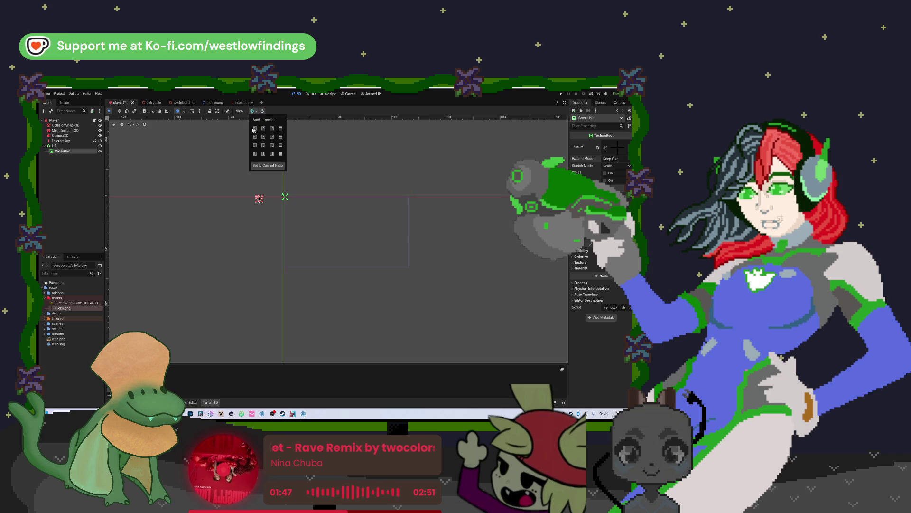
left_click(263, 147)
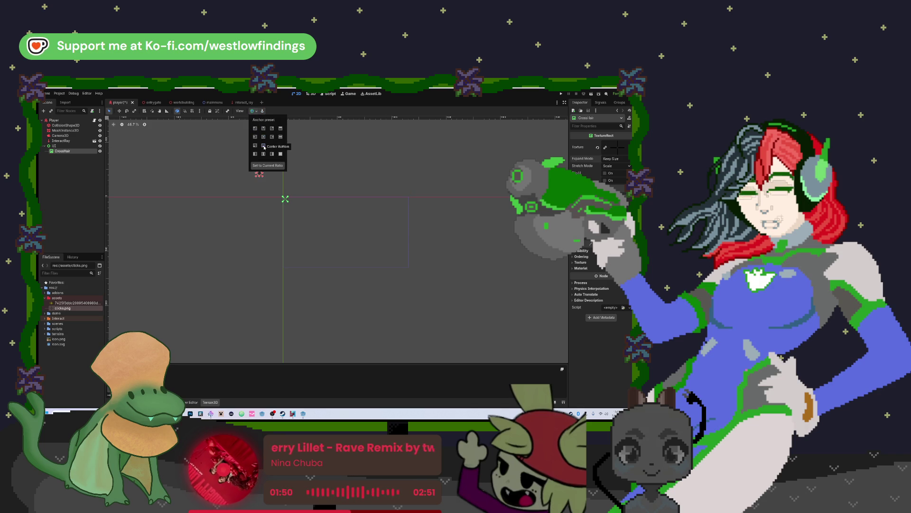
left_click(264, 154)
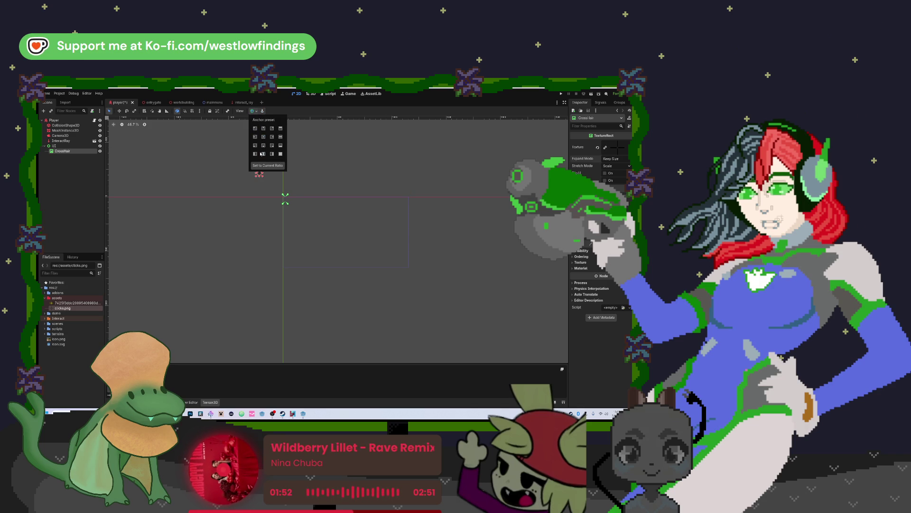
left_click(255, 128)
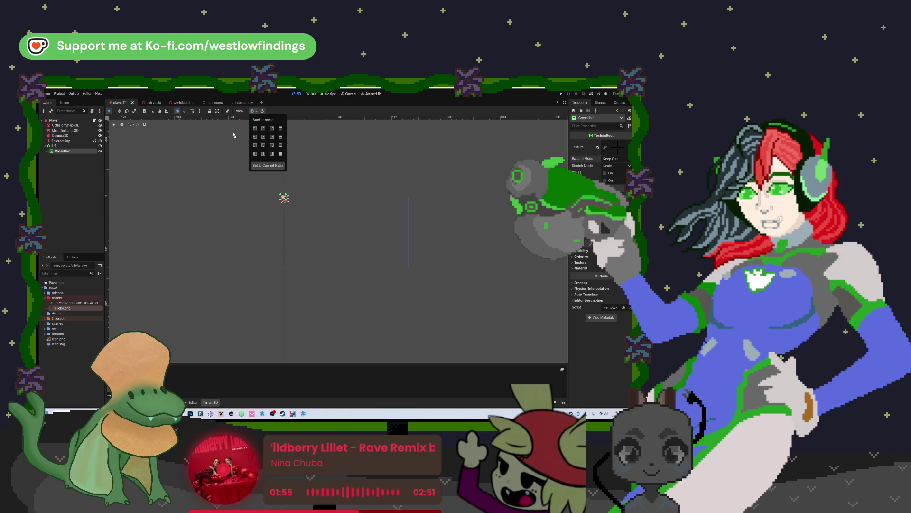
key("Escape")
Step: Enlarge the crosshair's box from its lower-right corner and reapply an anchor preset
scroll(295, 204, "up", 4)
scroll(297, 205, "up", 3)
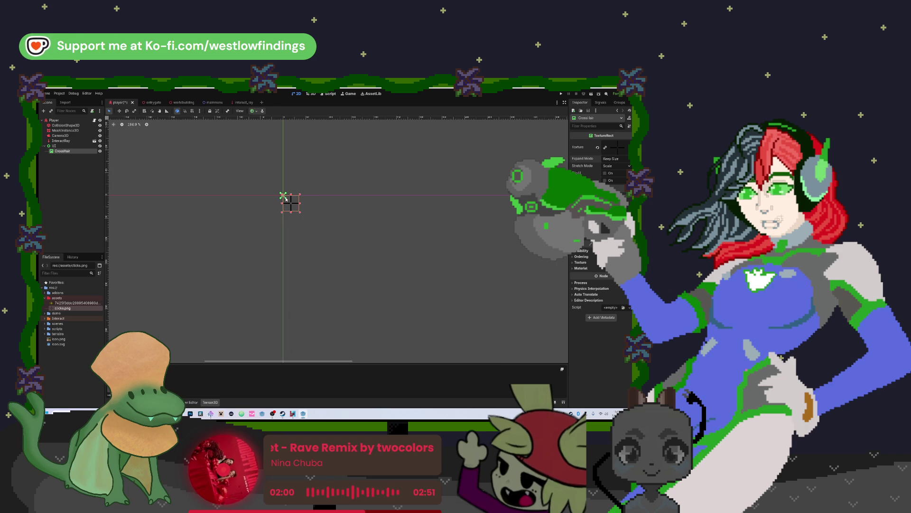
scroll(445, 315, "down", 8)
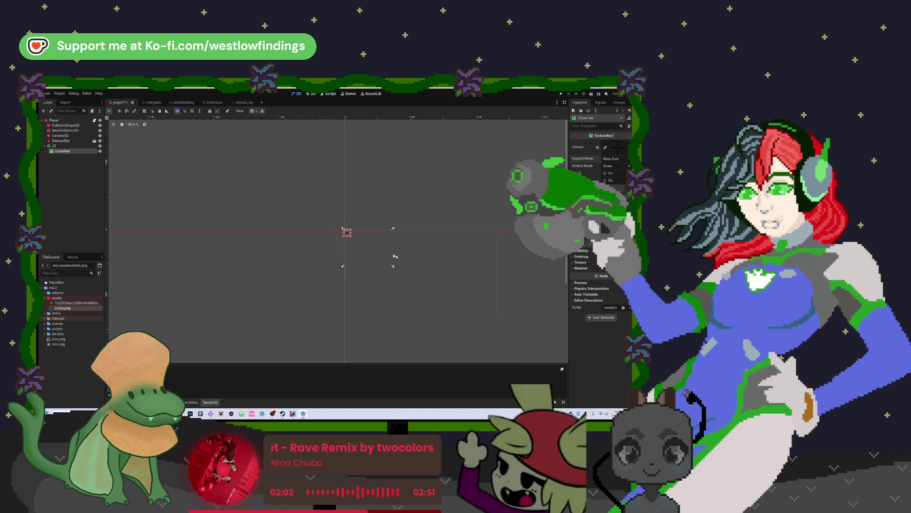
left_click_drag(289, 221, 369, 259)
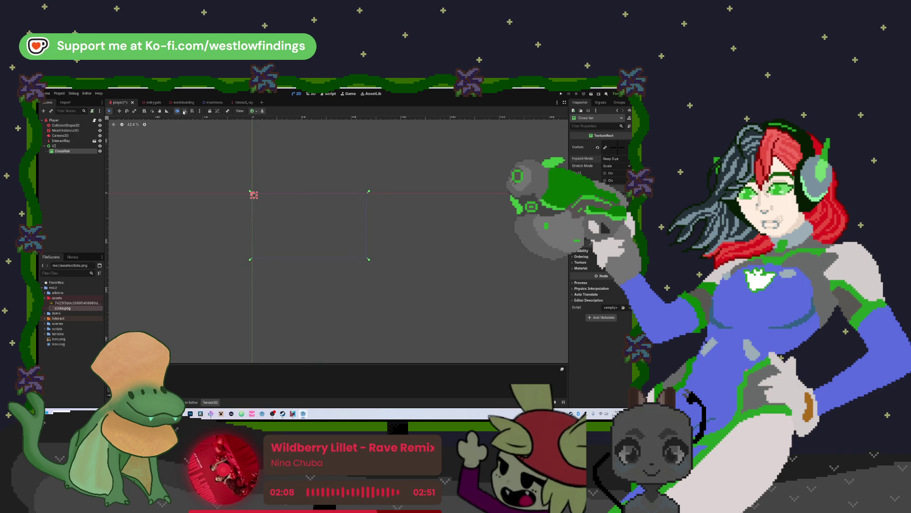
left_click(256, 112)
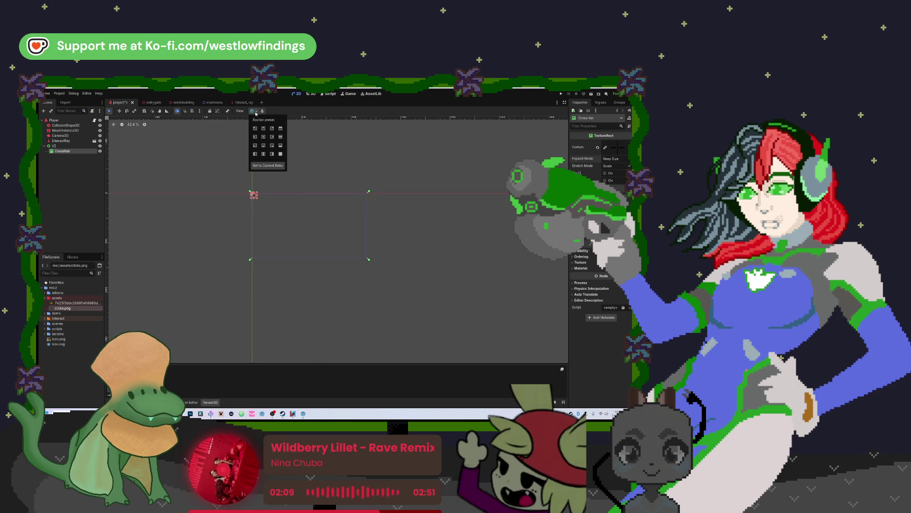
left_click(256, 128)
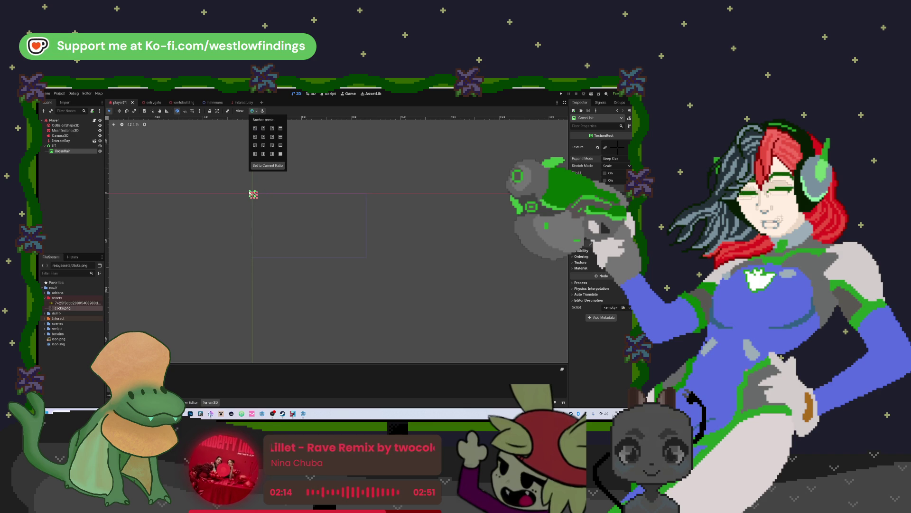
left_click(237, 193)
Step: Spread the crosshair's anchors into a rectangle and move the crosshair to their centre
left_click_drag(254, 195, 297, 221)
left_click_drag(374, 269, 369, 261)
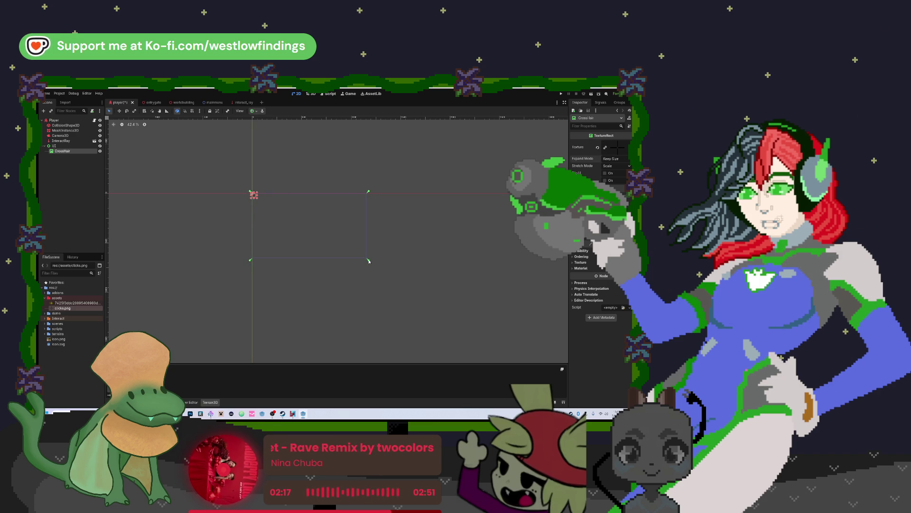
left_click_drag(250, 199, 306, 228)
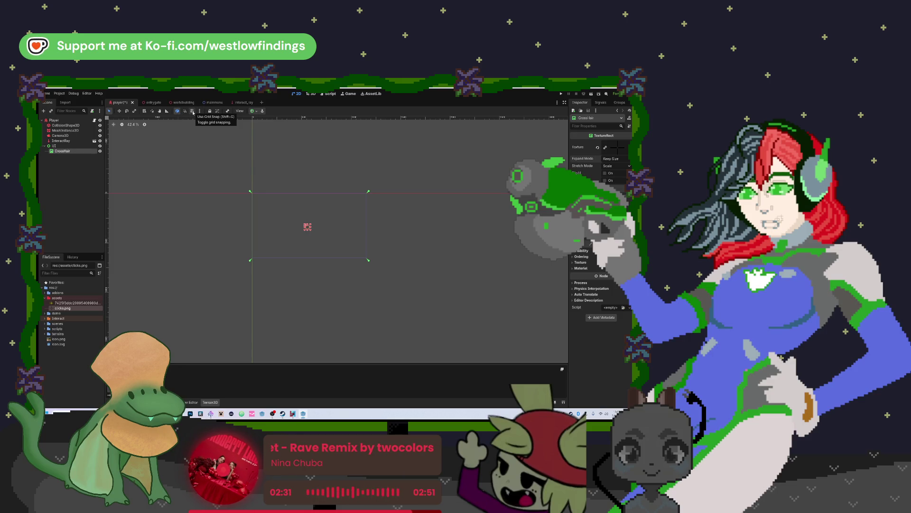
Step: Turn on grid snapping and nudge the crosshair toward the viewport centre
left_click(193, 111)
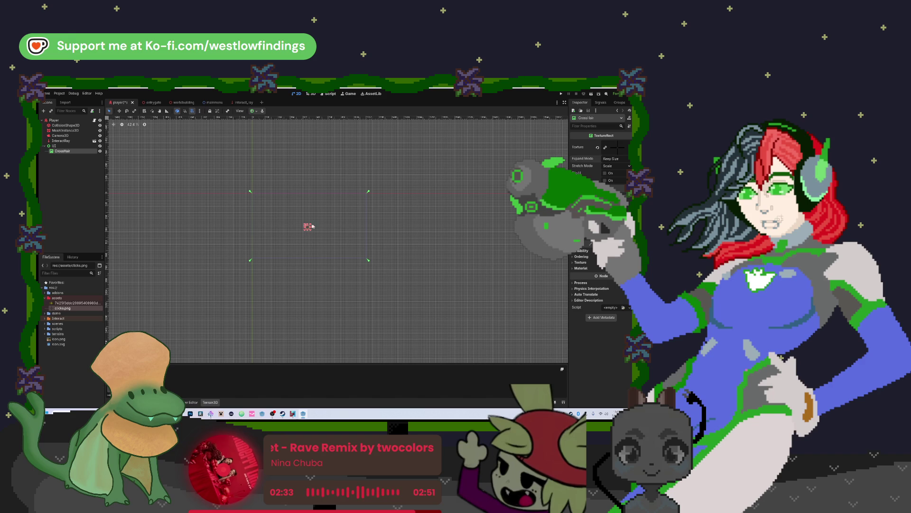
left_click_drag(309, 225, 309, 221)
scroll(310, 224, "up", 8)
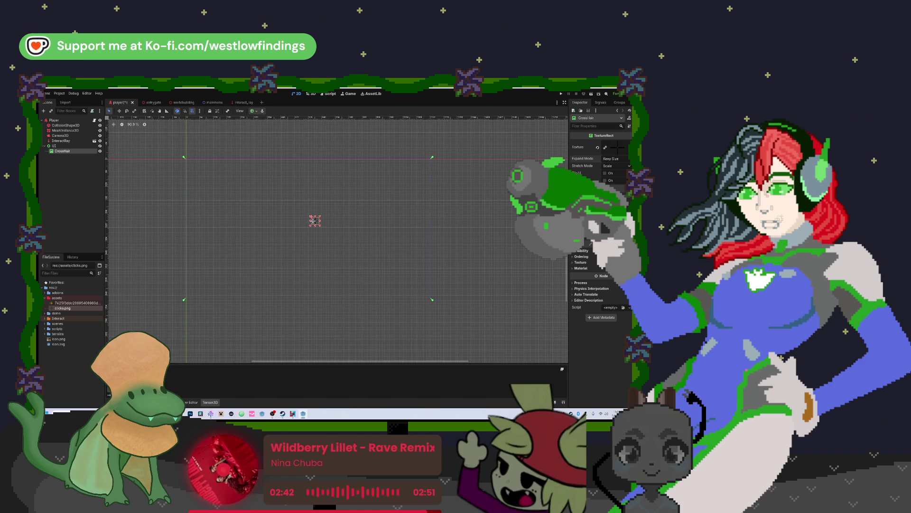
left_click_drag(311, 220, 308, 227)
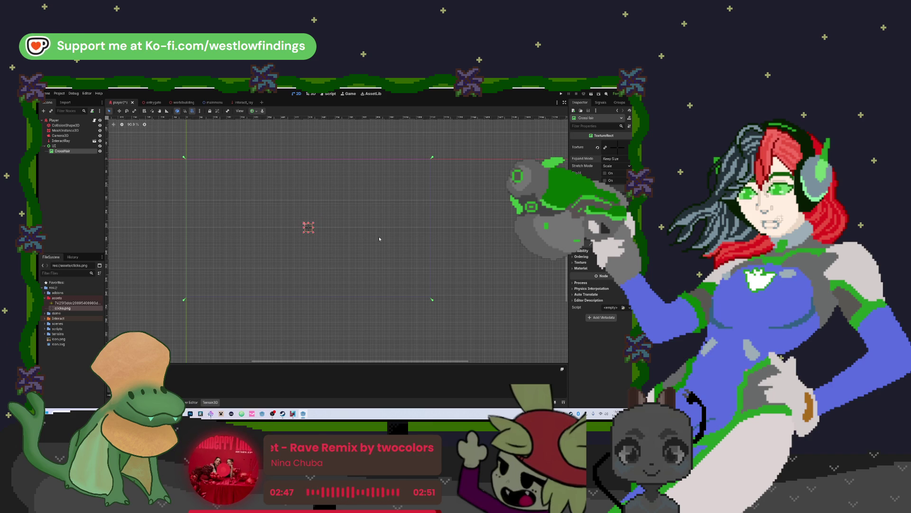
Step: Apply the Center then Top Left anchor presets and turn grid snapping back off
left_click(253, 110)
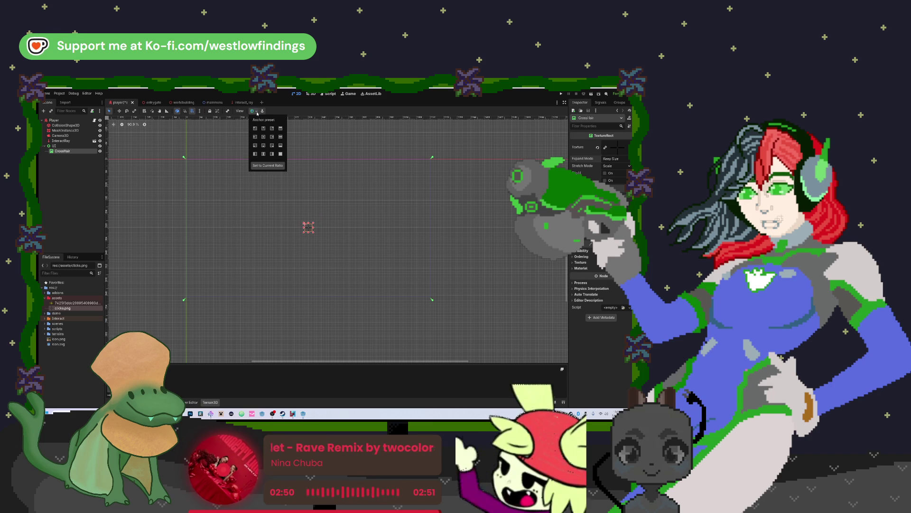
left_click(264, 145)
left_click(255, 128)
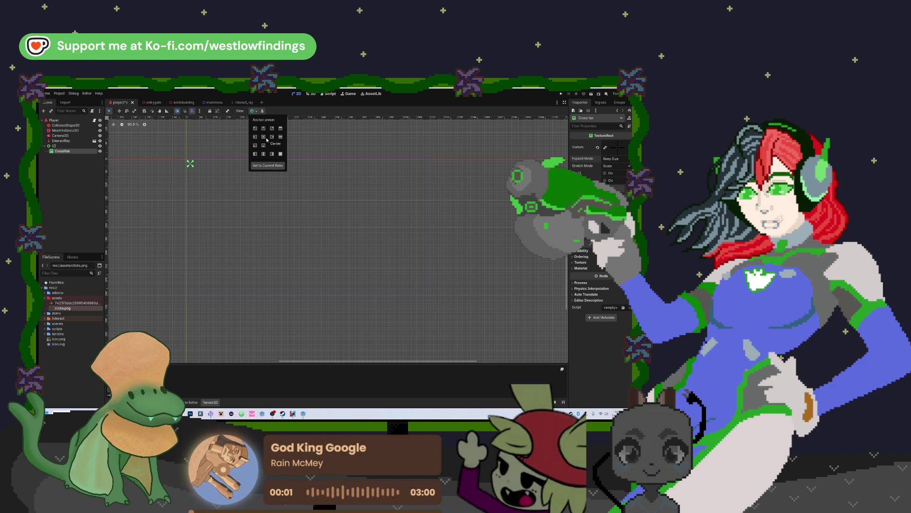
left_click(197, 118)
left_click(185, 112)
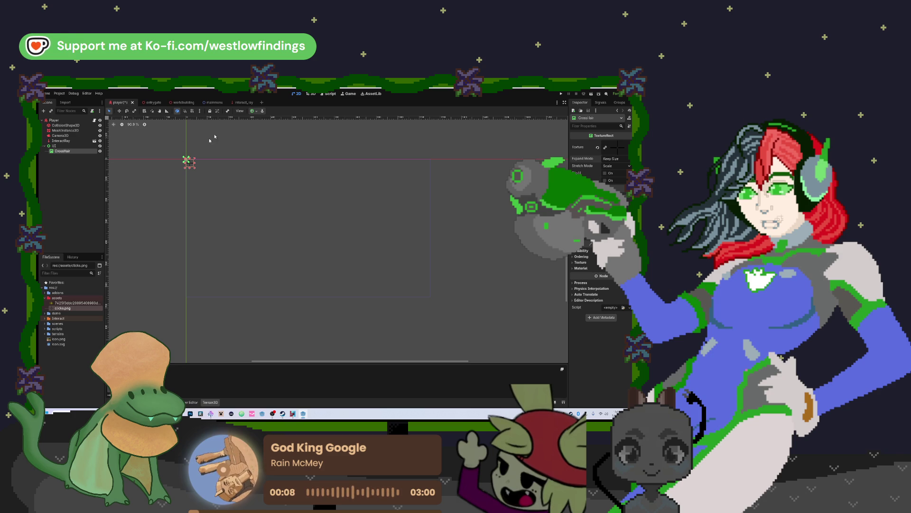
left_click(239, 111)
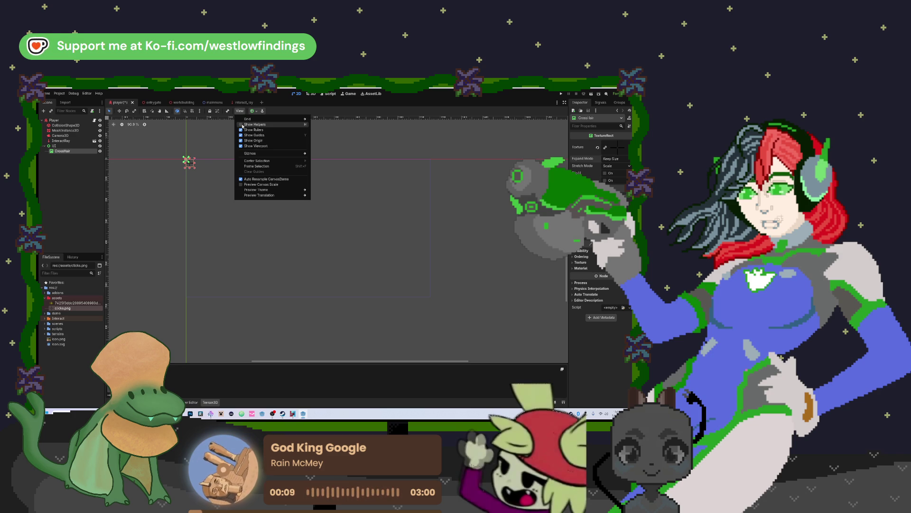
Step: Show the canvas grid and move the crosshair to the viewport centre
mouse_move(241, 120)
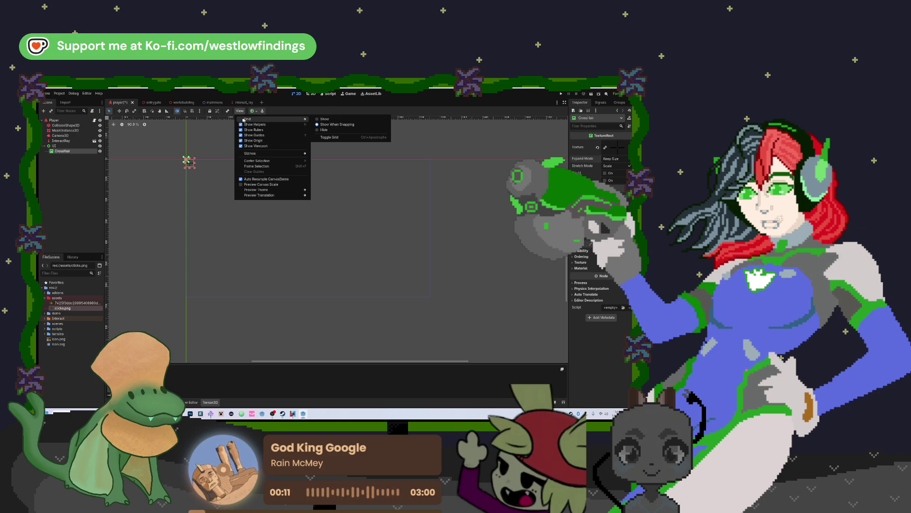
left_click(325, 119)
mouse_move(190, 164)
left_mouse_down()
mouse_move(302, 209)
mouse_move(307, 223)
mouse_move(308, 211)
mouse_move(308, 232)
mouse_move(297, 187)
mouse_move(324, 240)
left_mouse_up()
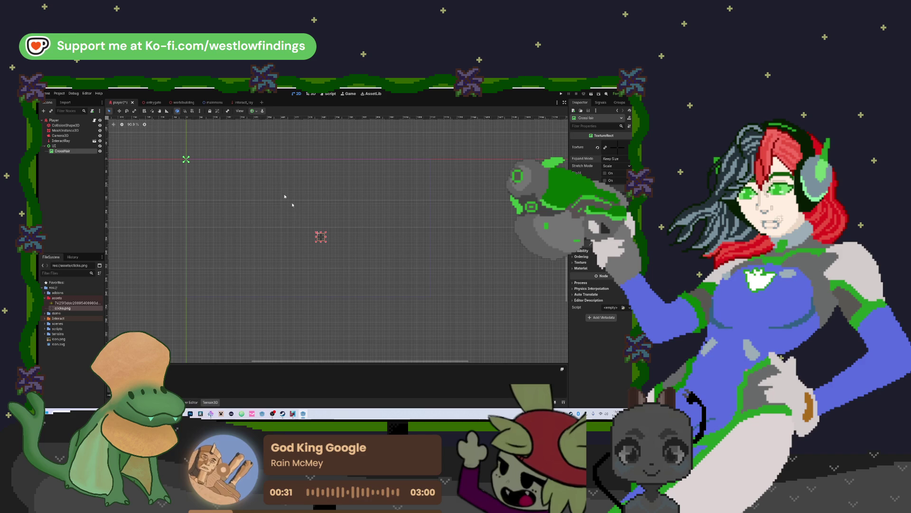
Step: Hide the canvas helpers and grid, then nudge the crosshair with grid snapping briefly on
left_click(240, 110)
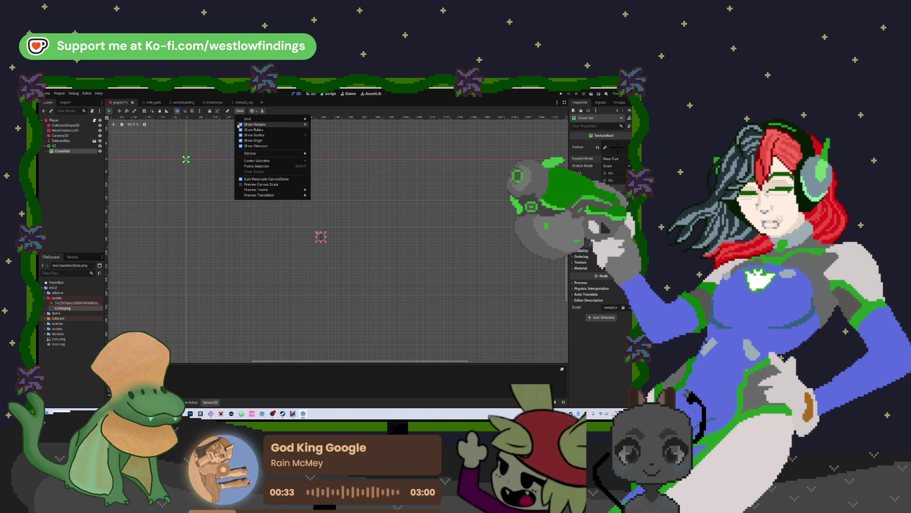
left_click(254, 124)
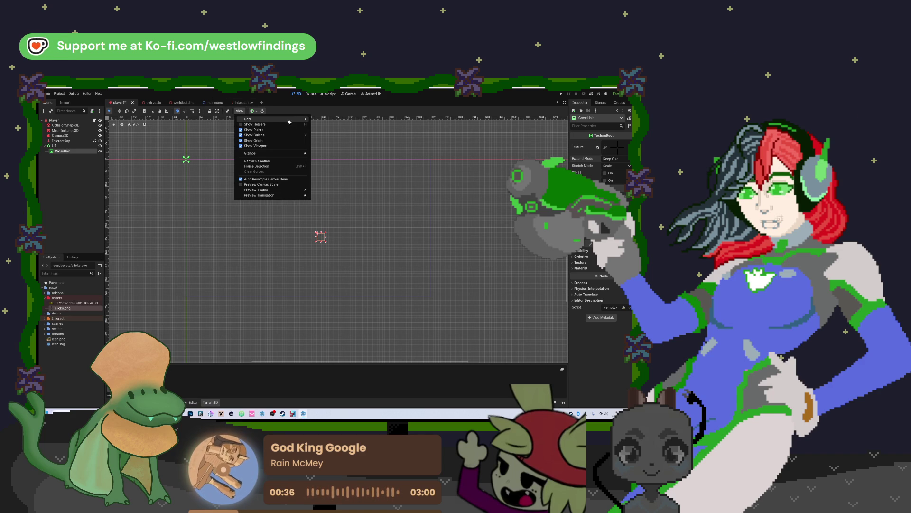
mouse_move(285, 118)
left_click(324, 127)
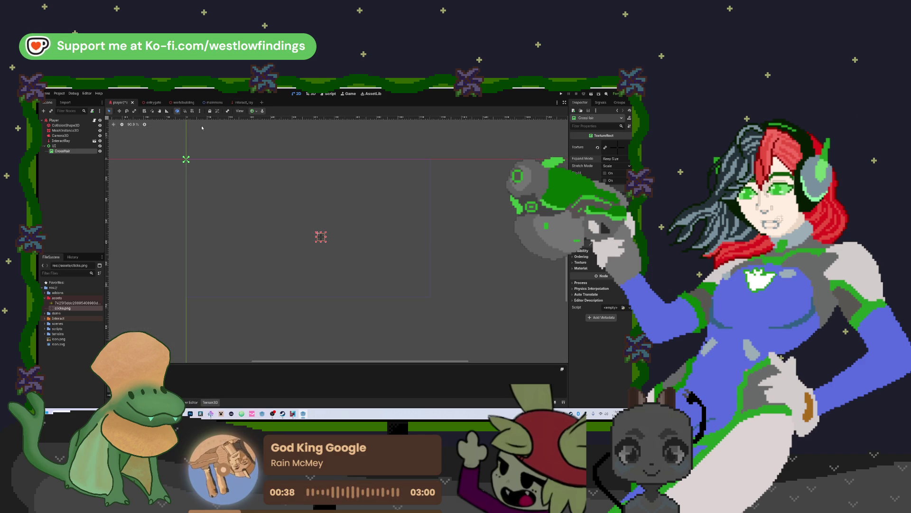
left_click(185, 111)
mouse_move(302, 231)
left_mouse_down()
mouse_move(295, 216)
mouse_move(299, 227)
left_mouse_up()
left_click(184, 111)
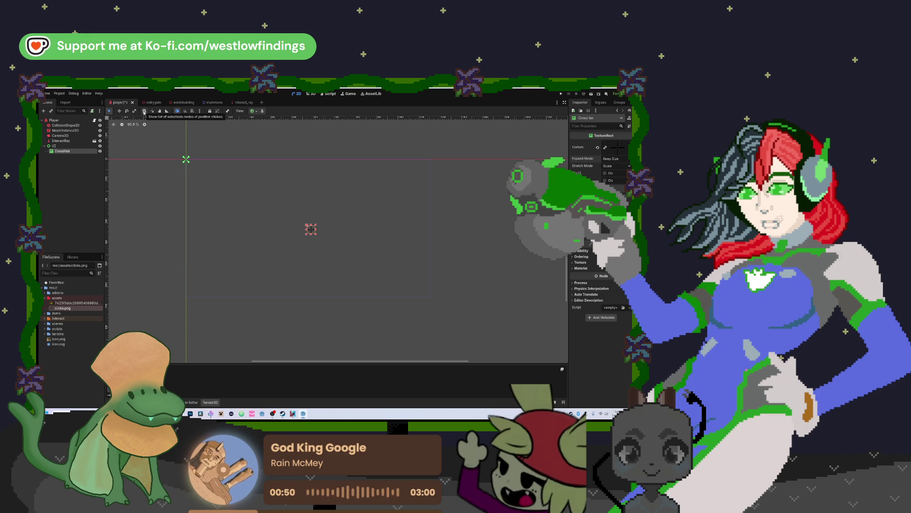
Step: Anchor the CrossHair to Top Left and enlarge its rect toward the bottom right
left_click(254, 111)
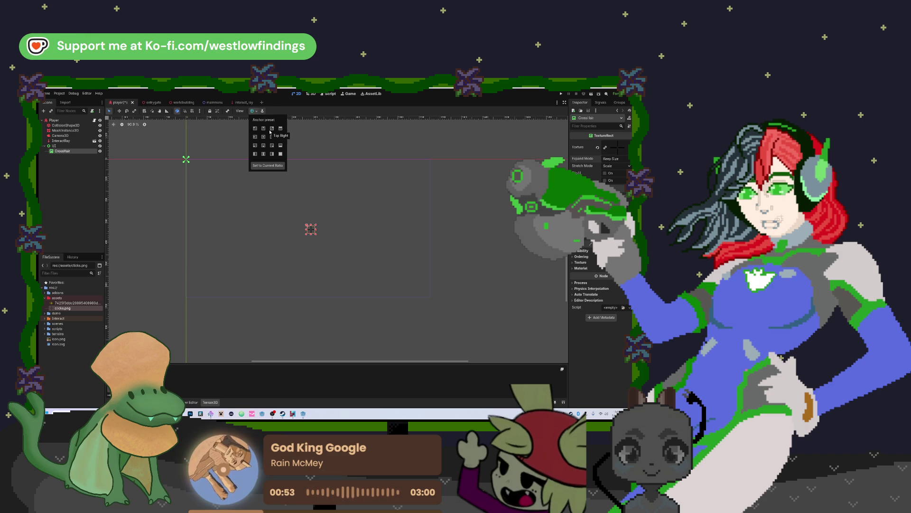
left_click(255, 128)
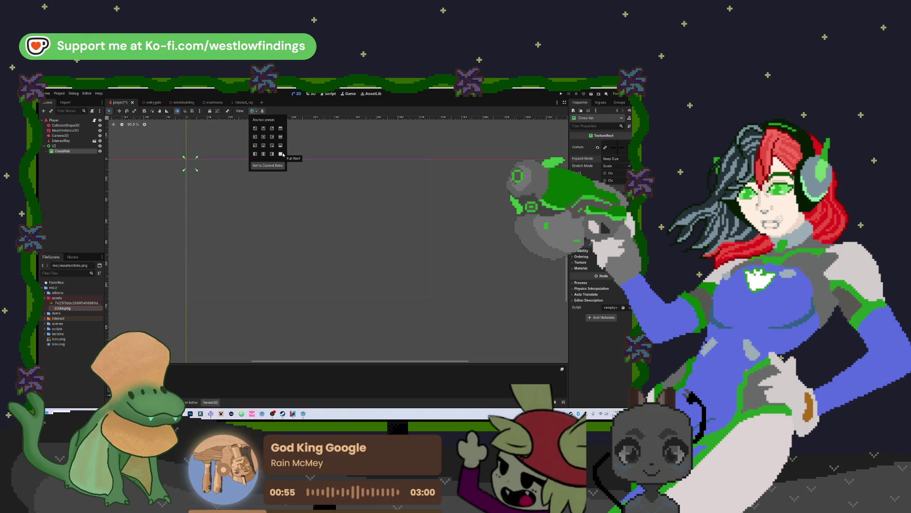
left_click(203, 171)
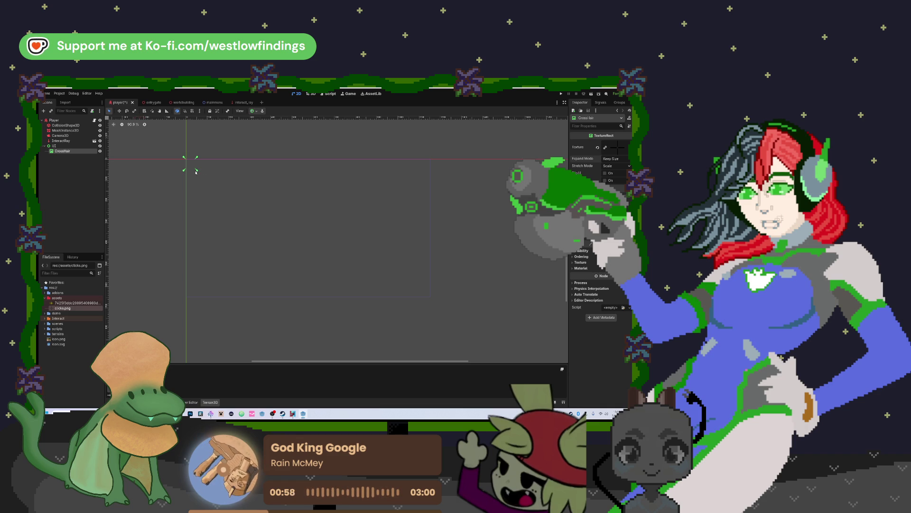
left_click_drag(202, 175, 383, 261)
Step: Apply the Full Rect anchor preset and stretch the CrossHair rect over the UI area
left_click_drag(436, 304, 433, 301)
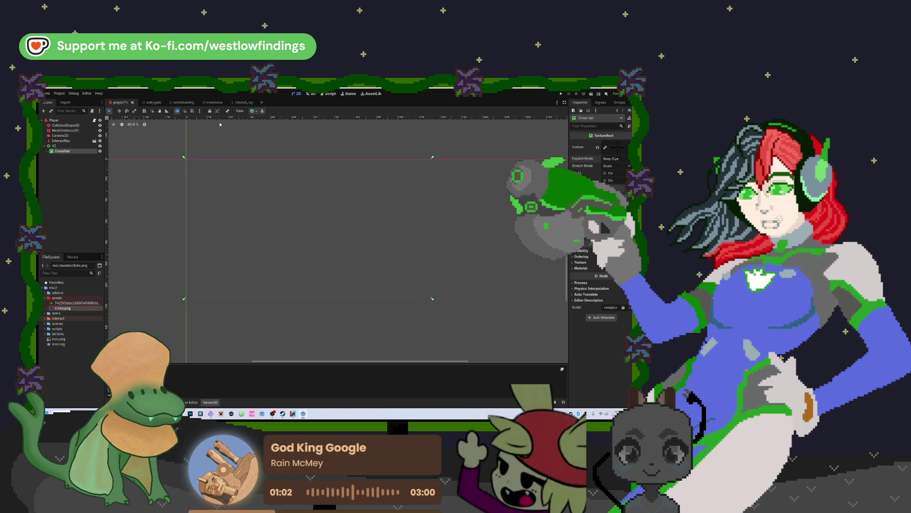
left_click(253, 110)
left_click(282, 155)
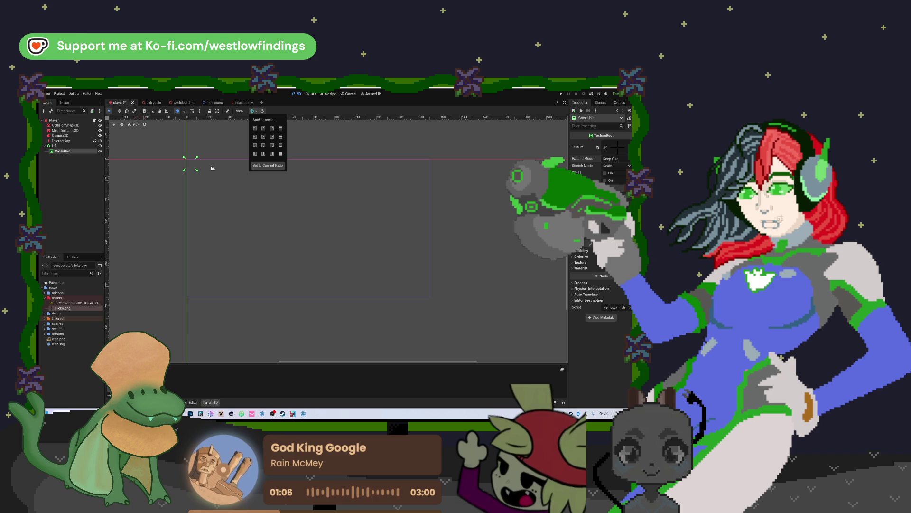
left_click(196, 170)
mouse_move(196, 170)
left_mouse_down()
mouse_move(403, 271)
mouse_move(429, 306)
left_mouse_up()
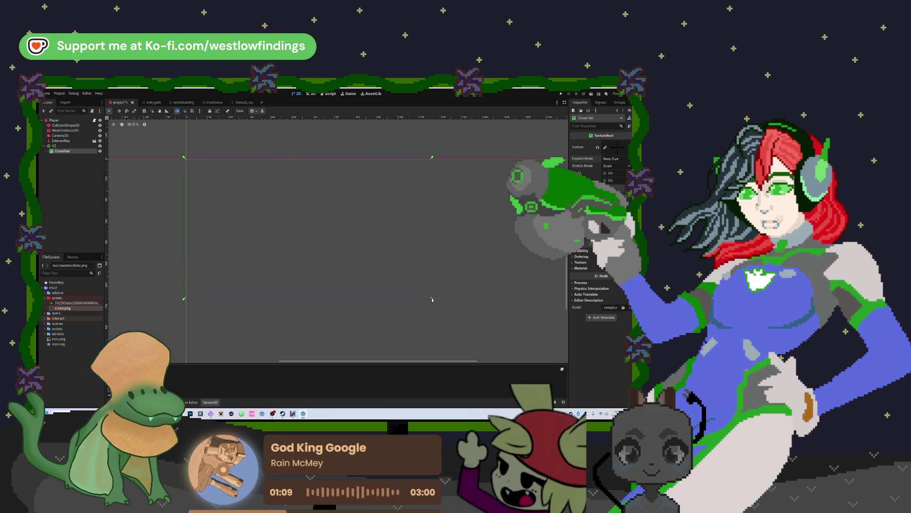
Step: Move the crosshair icon to the rect's centre and fine-tune its position
scroll(273, 189, "down", 3)
left_click_drag(191, 142, 295, 203)
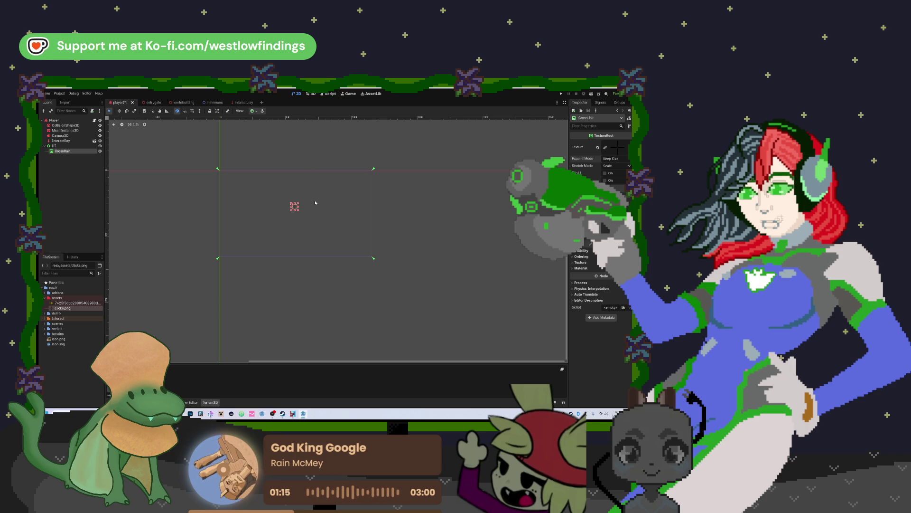
left_click_drag(295, 209, 298, 214)
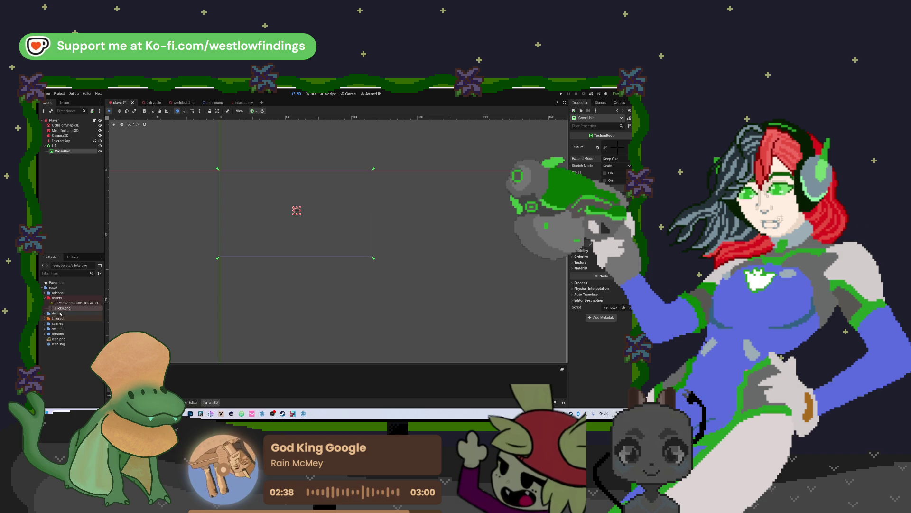
Step: On the UI node, toggle Container Sizing expand on and off, then spread its anchors to the viewport corners
left_click(64, 145)
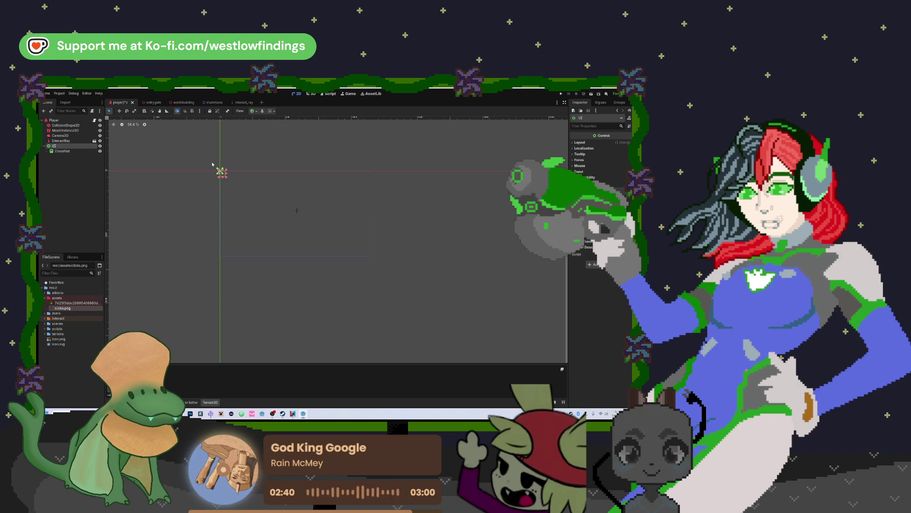
left_click(274, 111)
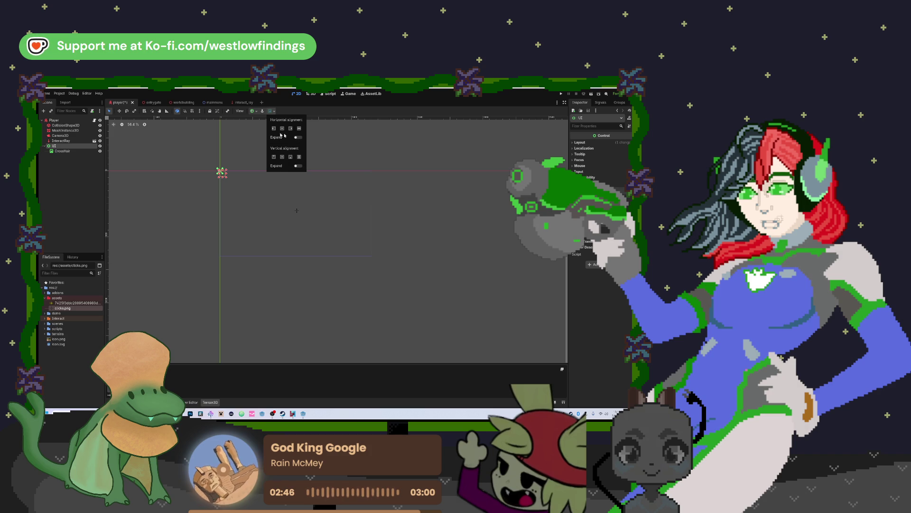
left_click(298, 137)
left_click(298, 165)
left_click(298, 137)
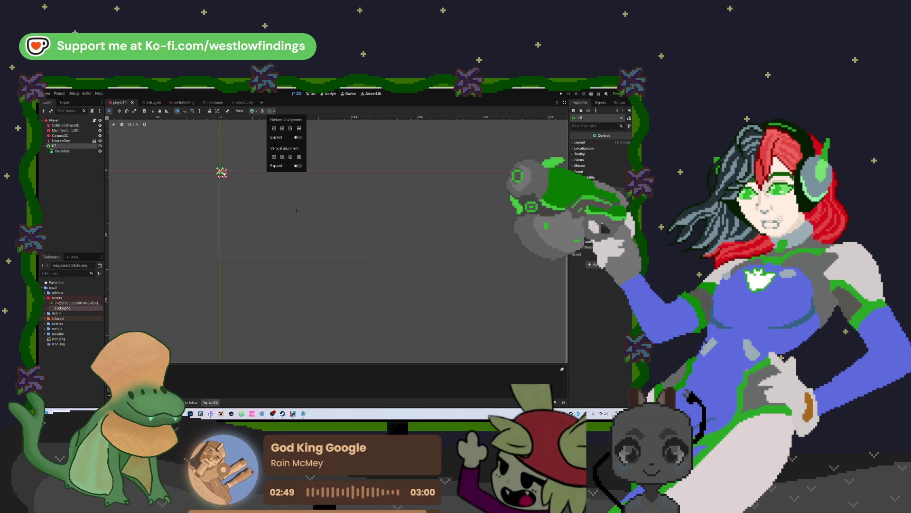
left_click(222, 173)
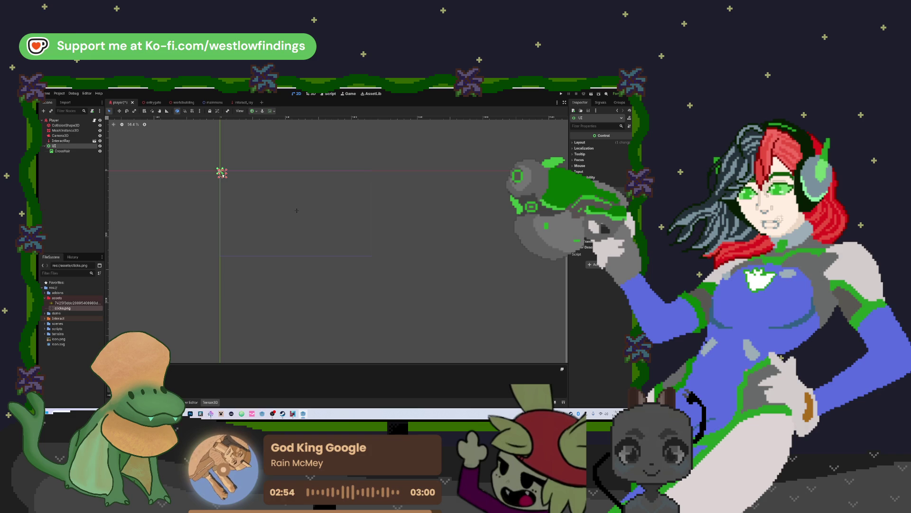
mouse_move(221, 173)
left_mouse_down()
mouse_move(346, 193)
mouse_move(374, 260)
left_mouse_up()
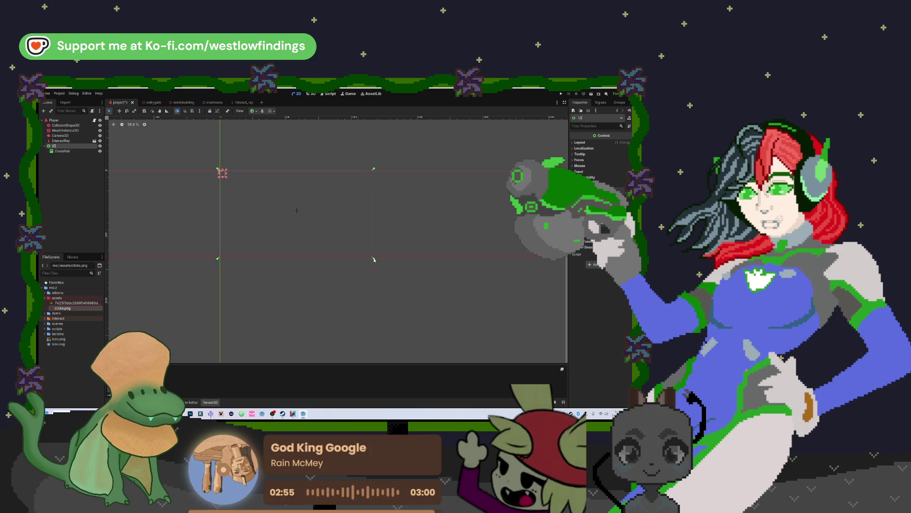
mouse_move(228, 178)
left_mouse_down()
mouse_move(269, 196)
mouse_move(247, 186)
left_mouse_up()
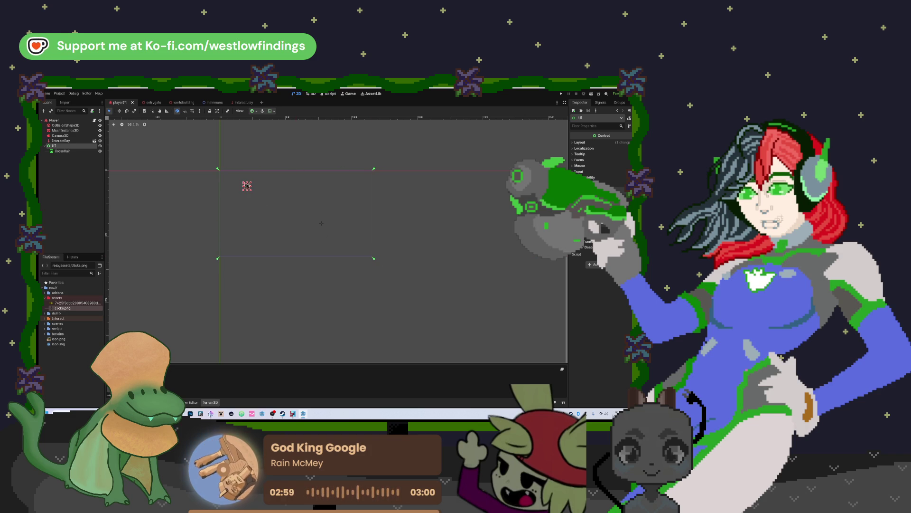
Step: Select CrossHair and drag it around inside the UI rect, ending slightly down-right
left_click(63, 151)
left_click_drag(321, 223, 223, 172)
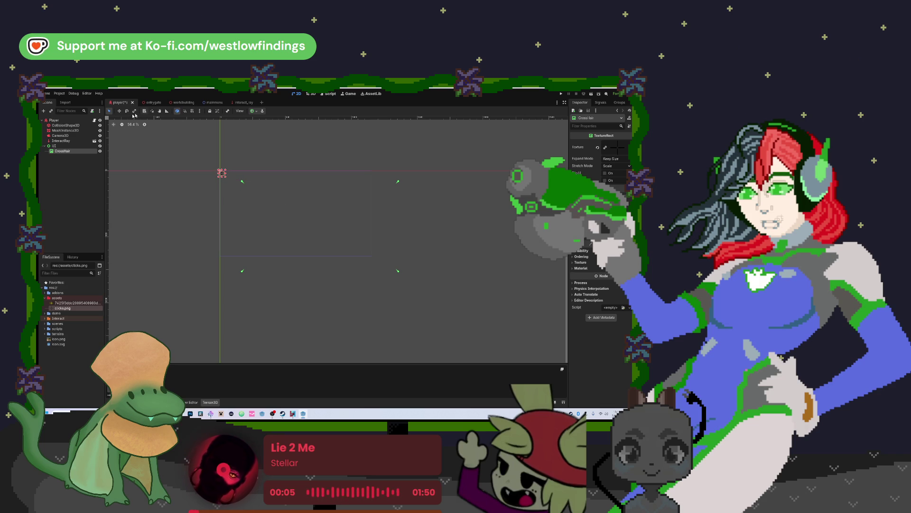
left_click(70, 146)
left_click(247, 186)
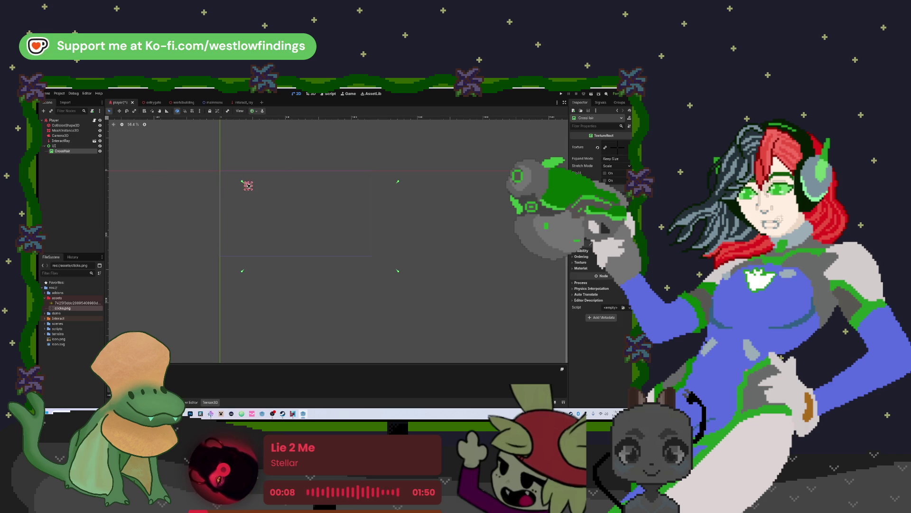
mouse_move(255, 194)
left_mouse_down()
mouse_move(302, 226)
mouse_move(324, 229)
mouse_move(288, 209)
mouse_move(334, 223)
mouse_move(325, 223)
left_mouse_up()
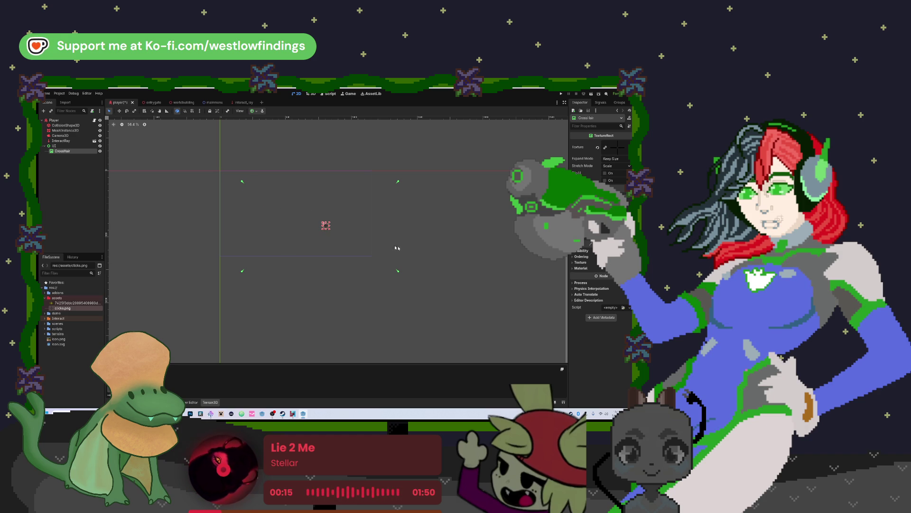
left_click(54, 146)
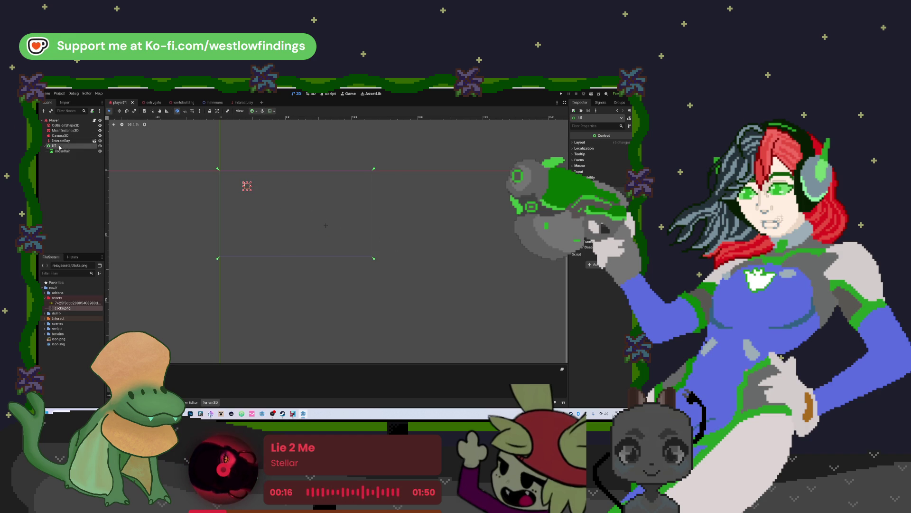
left_click(332, 230)
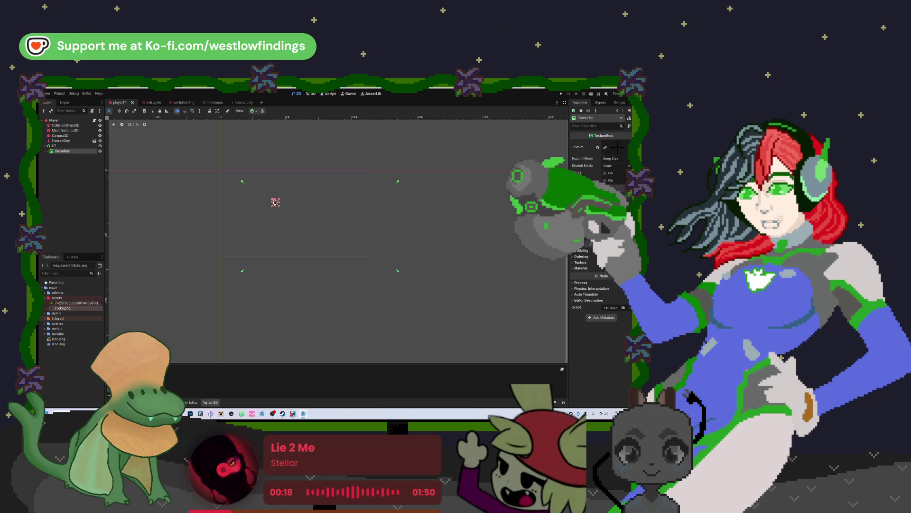
left_click_drag(276, 205, 297, 212)
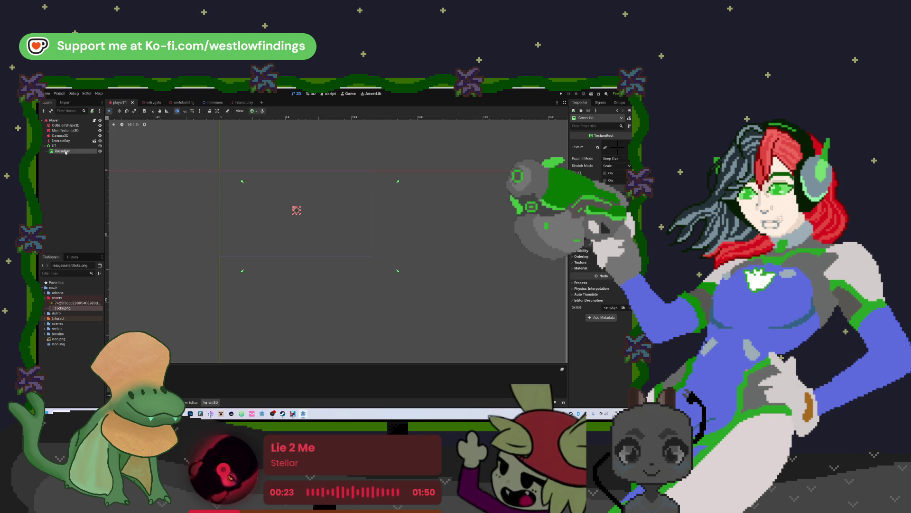
Step: Delete the CrossHair node and select the UI node
key("Delete")
key("Return")
left_click(95, 147)
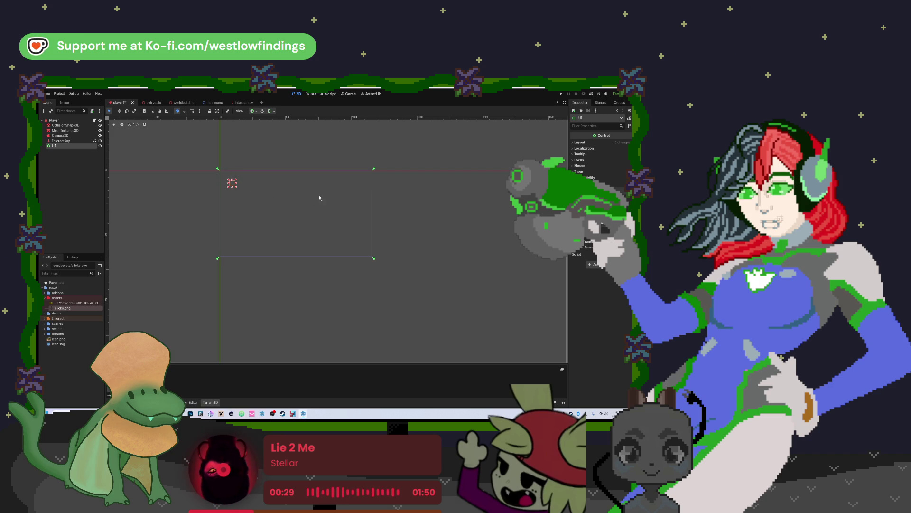
Step: Undo the deletion and step back and forth through the crosshair edits with undo and redo
key("ctrl+z")
key("ctrl+z")
key("ctrl+z")
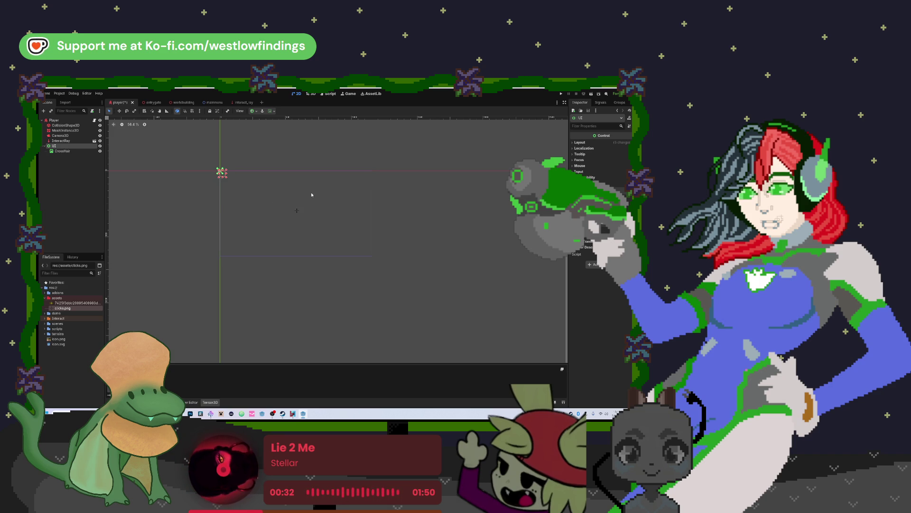
key("ctrl+z")
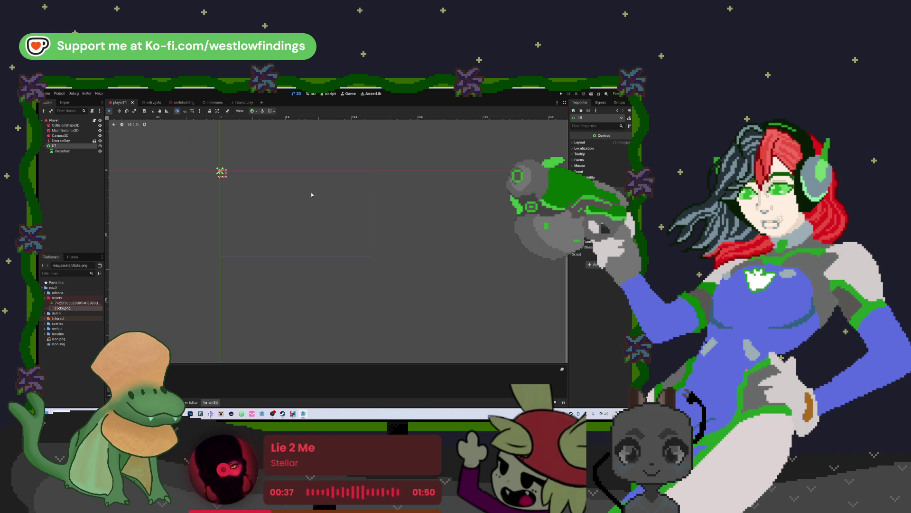
key("ctrl+shift+z")
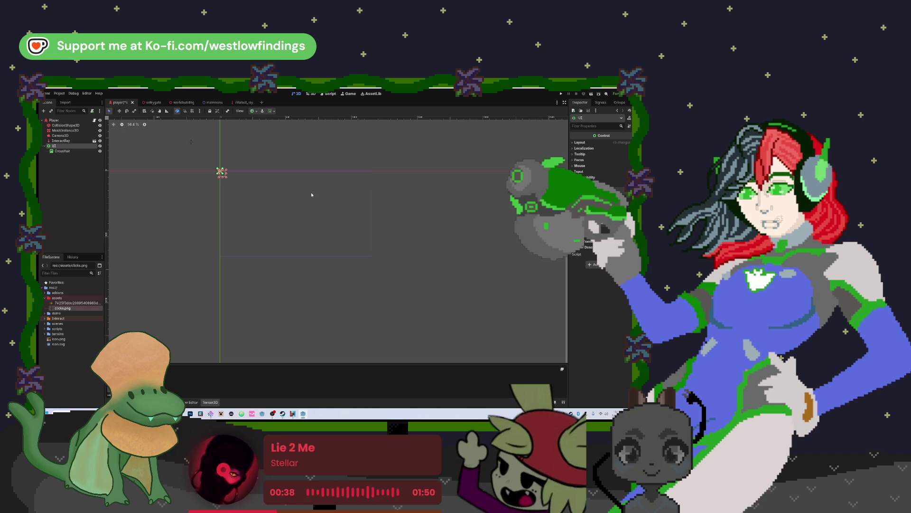
key("ctrl+shift+z")
key("ctrl+z")
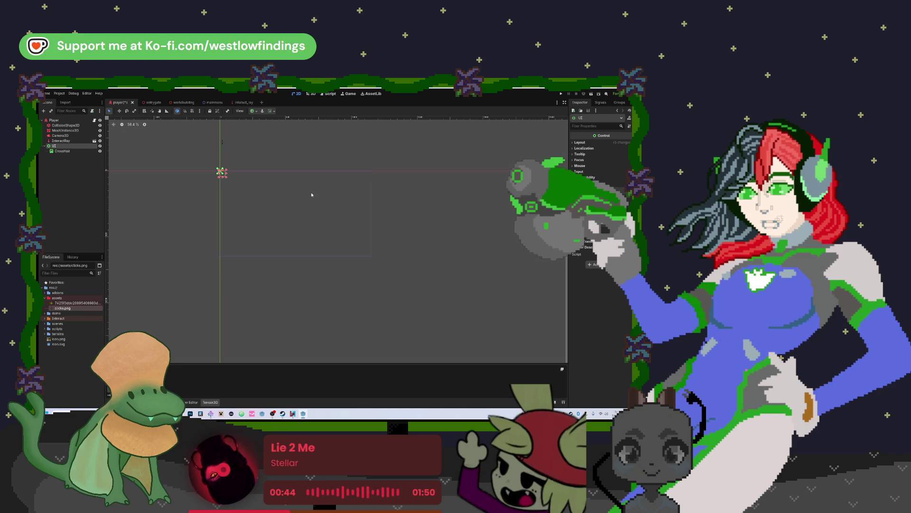
key("ctrl+shift+z")
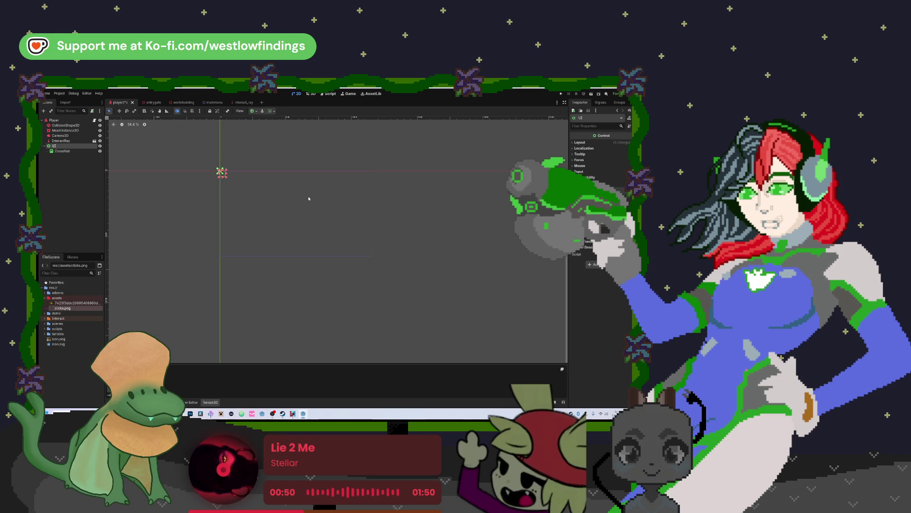
key("ctrl+z")
key("ctrl+z")
key("ctrl+z")
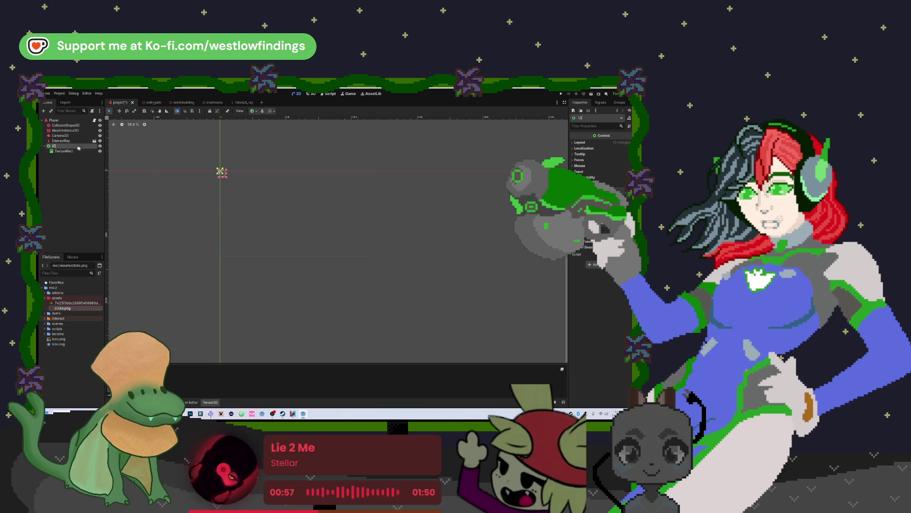
left_click_drag(222, 174, 232, 181)
Step: Drag the UI control's bottom-right corner outward to enlarge its rectangle
left_click_drag(334, 234, 375, 259)
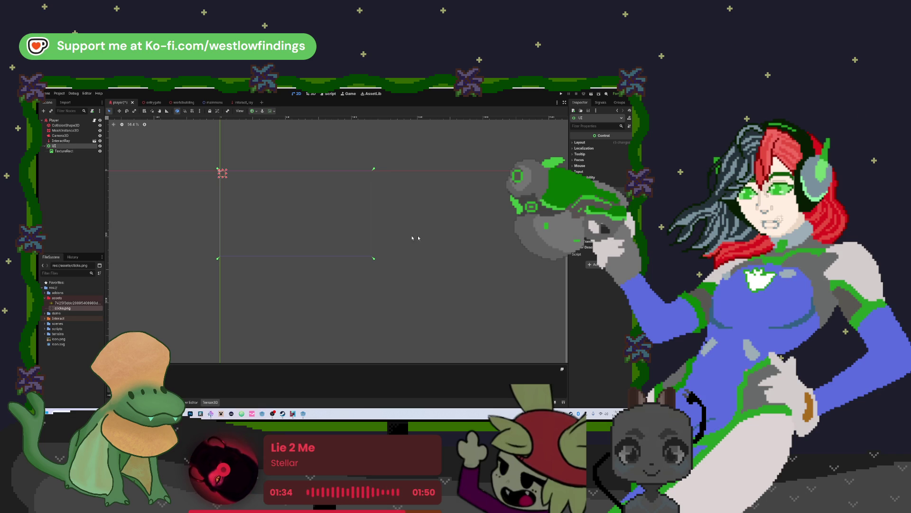
left_click(581, 143)
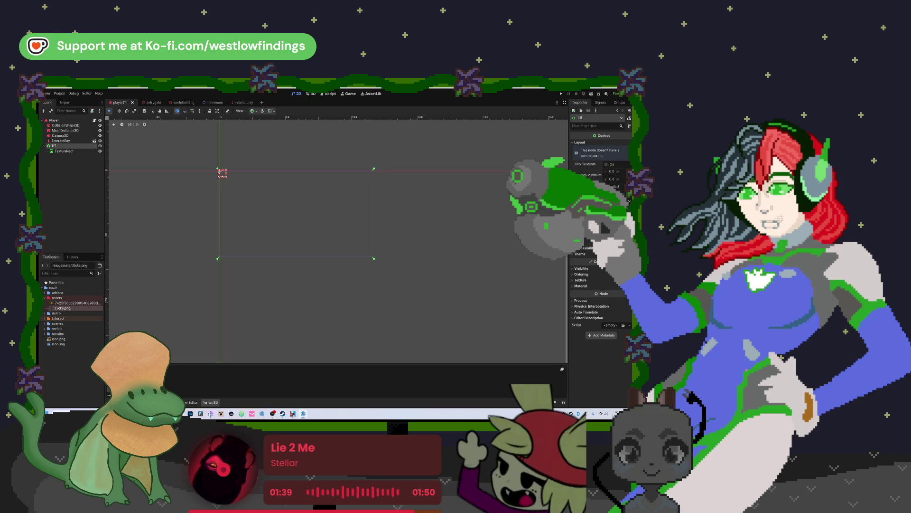
Step: Set the UI control's Anchors Preset to Center and select its TextureRect child
left_click(599, 261)
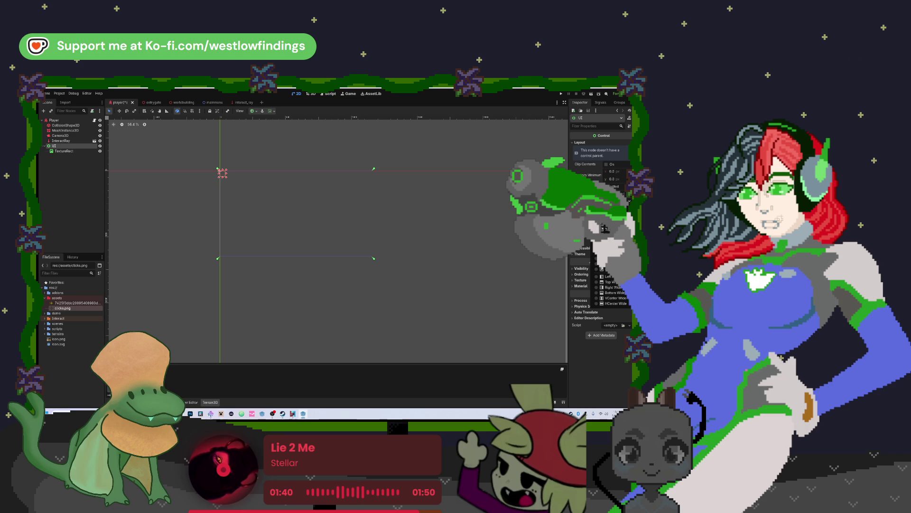
left_click(601, 271)
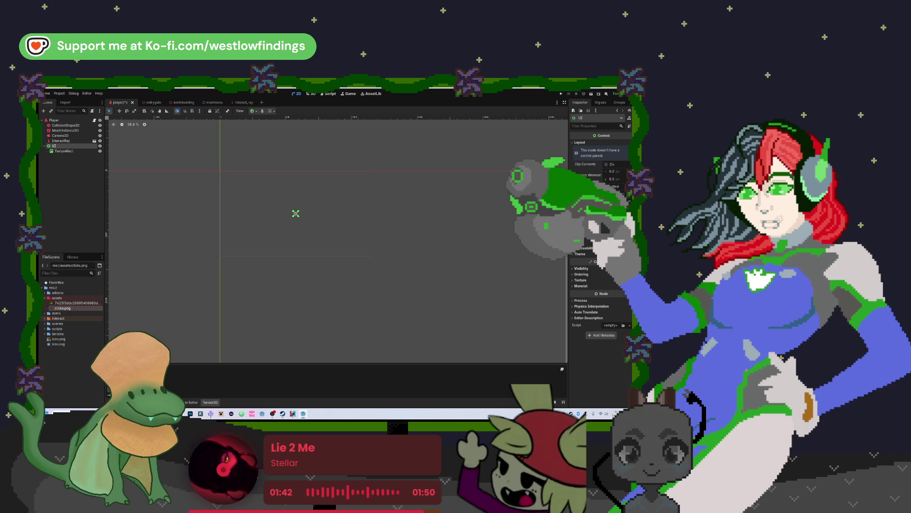
left_click(64, 151)
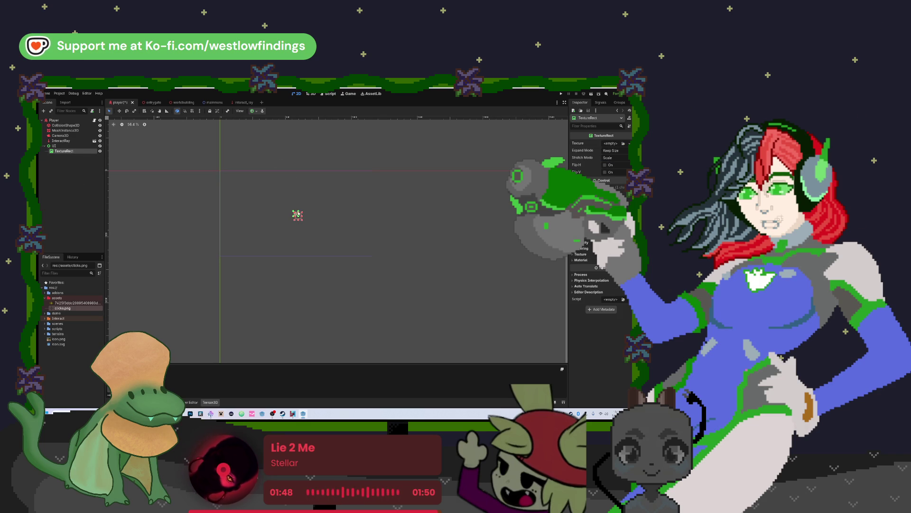
left_click(253, 111)
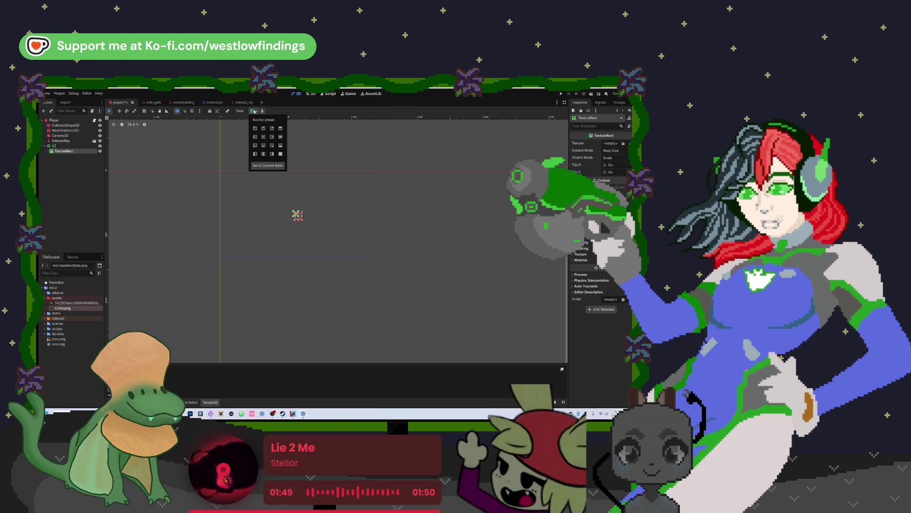
Step: Apply the Center anchor preset to the TextureRect and drop clicks.png into its Texture
left_click(264, 137)
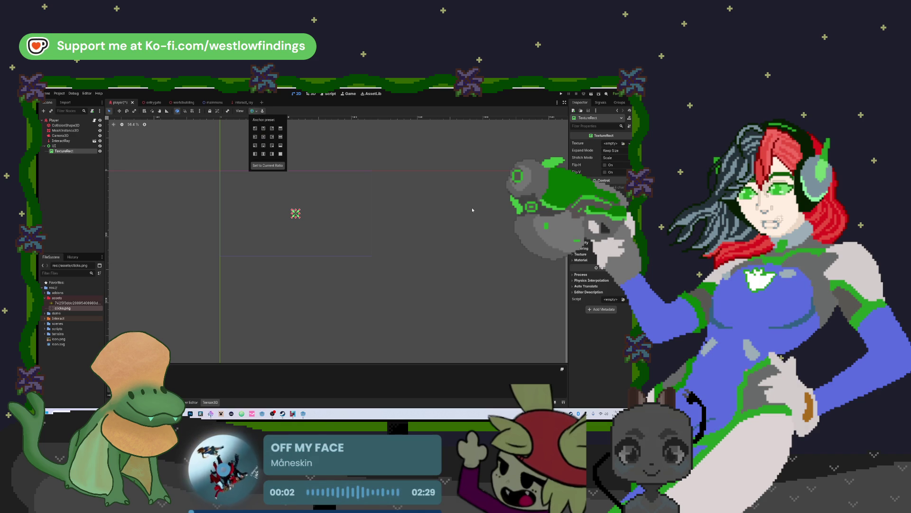
left_click(62, 308)
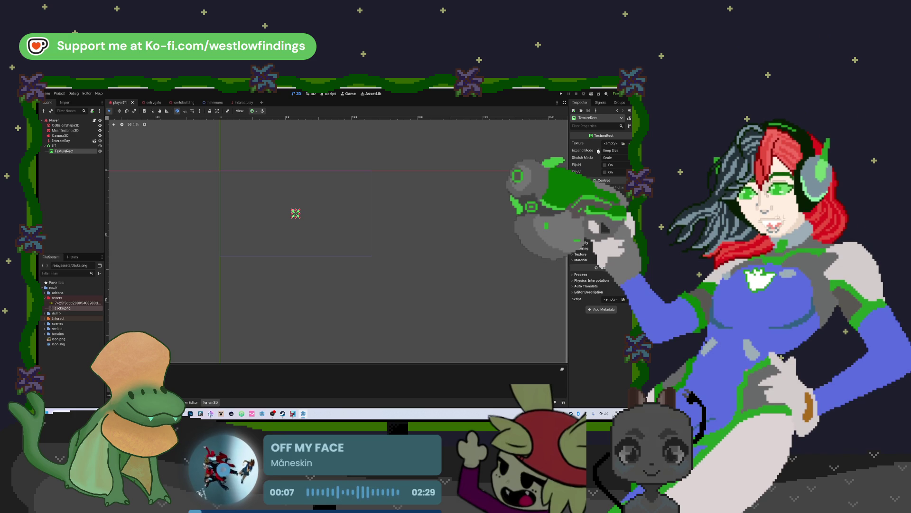
mouse_move(62, 308)
left_mouse_down()
mouse_move(325, 282)
mouse_move(612, 143)
left_mouse_up()
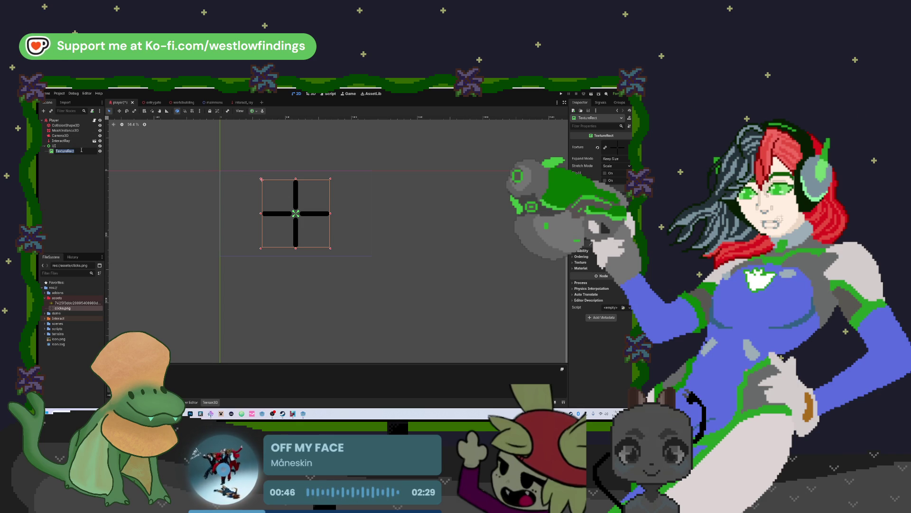
Step: Name the TextureRect node Cursor and select the crosshair in the viewport
type("Cursor")
key("Return")
left_click(73, 120)
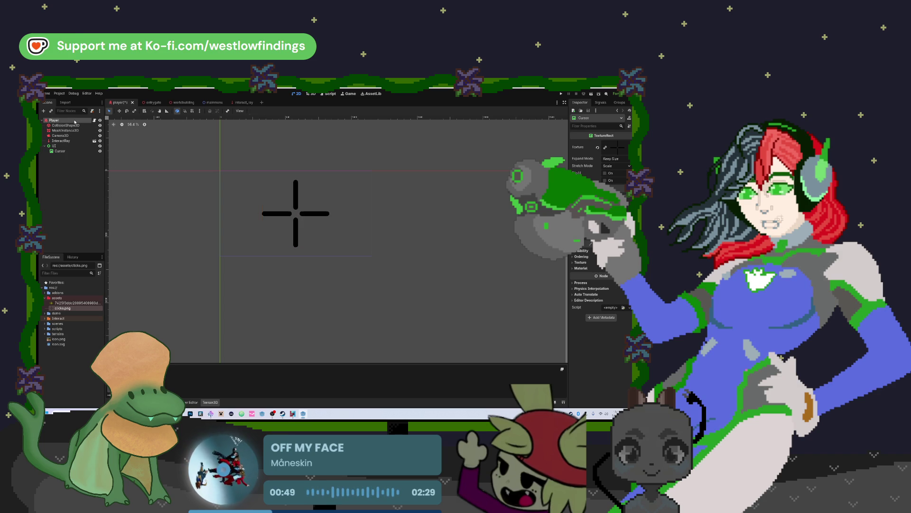
left_click(73, 146)
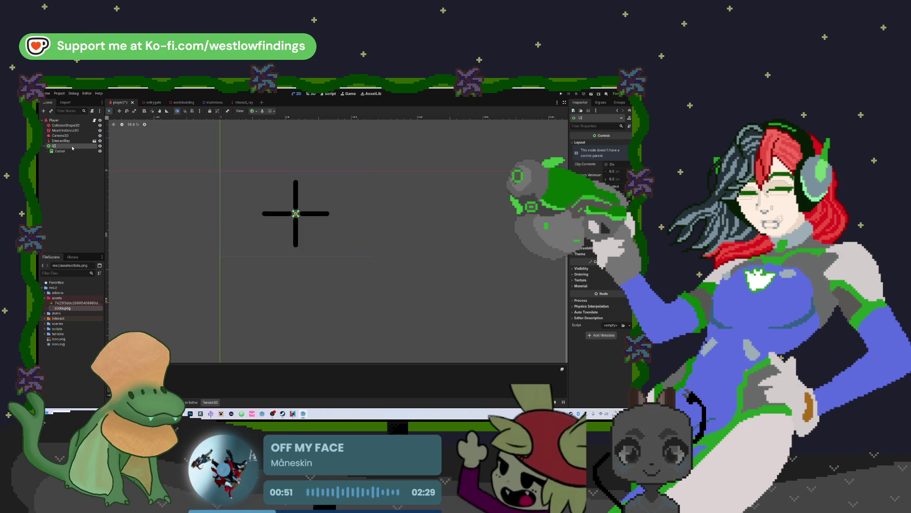
scroll(292, 197, "up", 6)
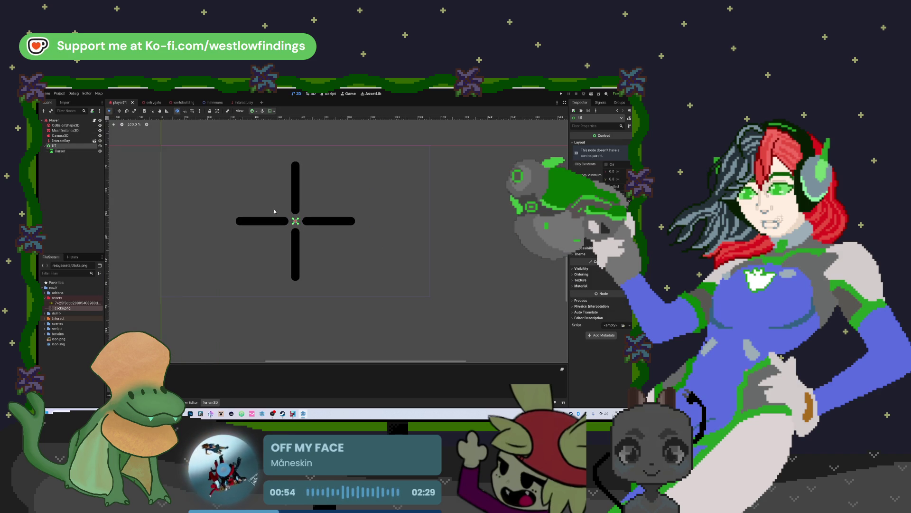
scroll(280, 205, "up", 2)
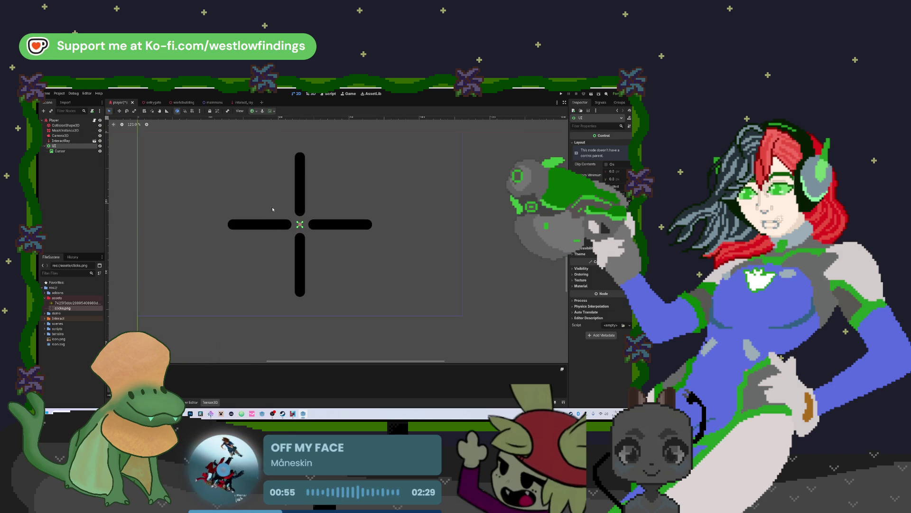
left_click(298, 190)
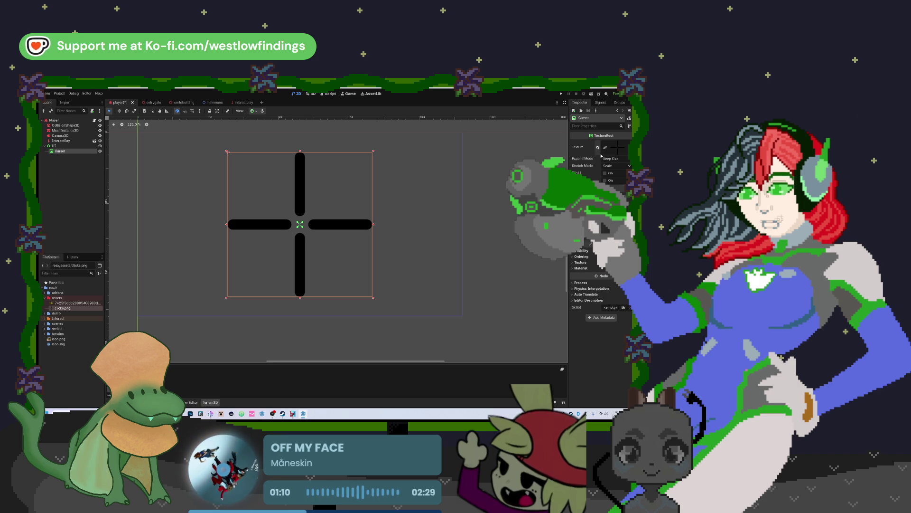
Step: Shrink the Cursor crosshair to a small size with the Scale tool, then reselect it
key("s")
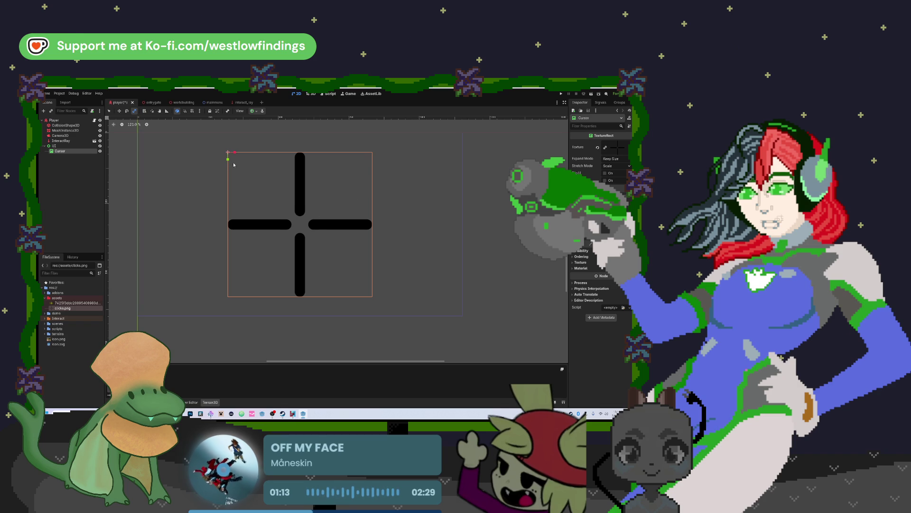
left_click_drag(371, 295, 248, 179)
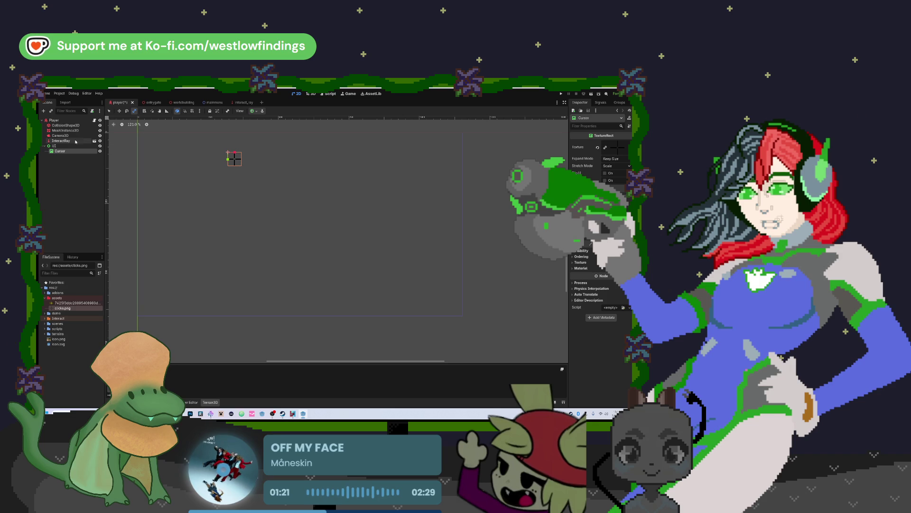
left_click(54, 146)
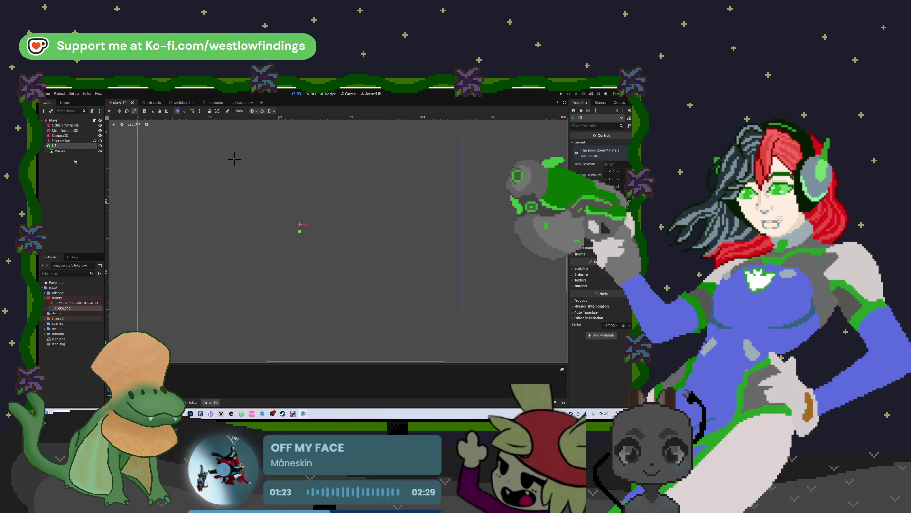
left_click(60, 151)
left_click(253, 112)
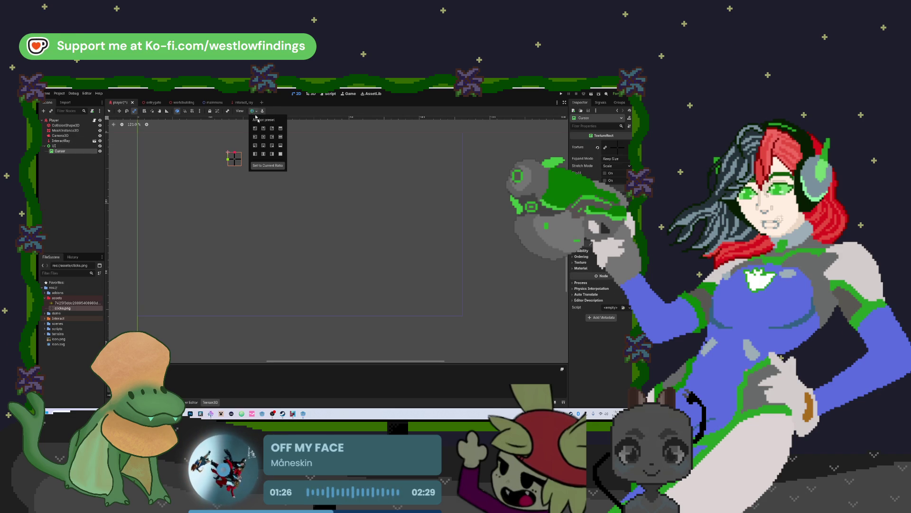
Step: Move the small Cursor crosshair onto the exact centre of the viewport
left_click(112, 113)
left_click(111, 112)
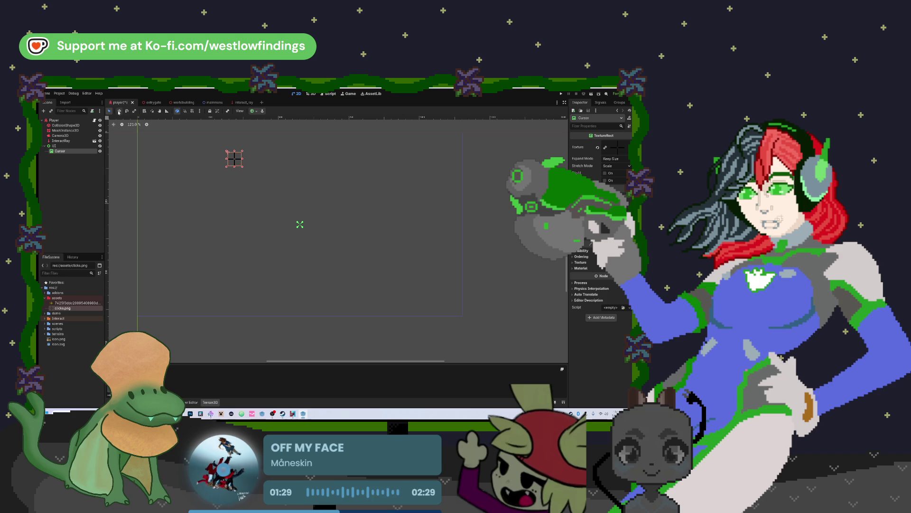
left_click_drag(236, 160, 299, 224)
scroll(313, 222, "up", 12)
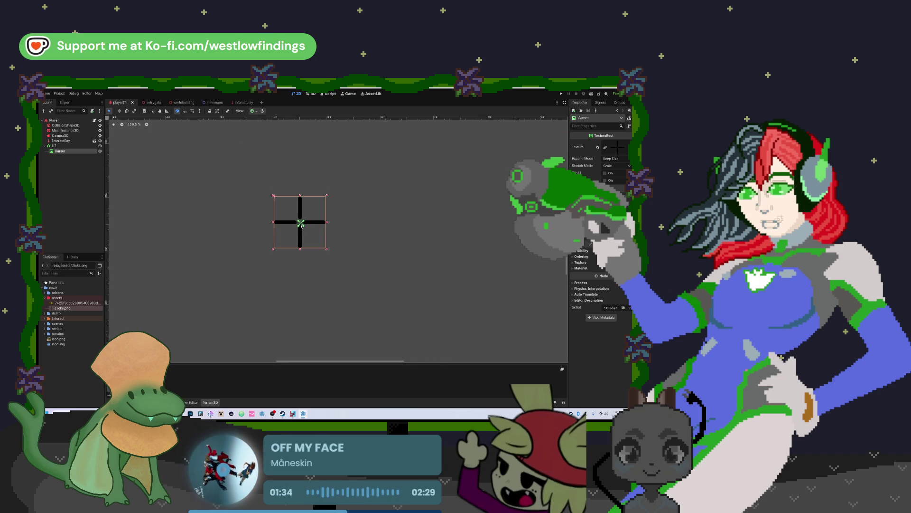
left_click_drag(289, 220, 288, 227)
scroll(288, 227, "down", 14)
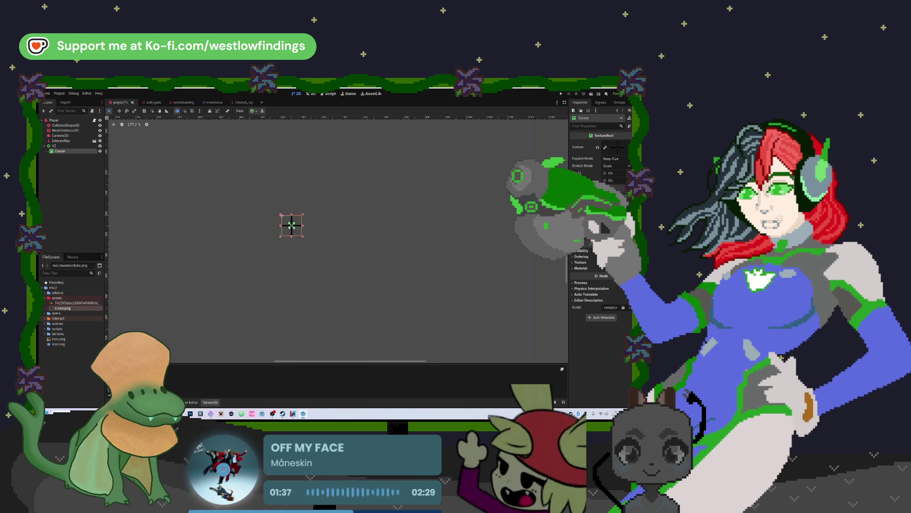
Step: Save the player scene with Ctrl+S
left_click(300, 228)
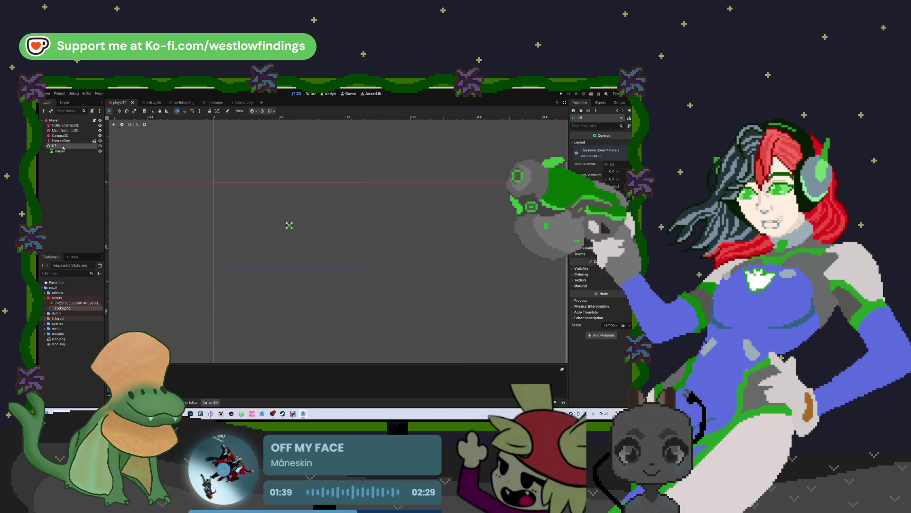
scroll(285, 223, "up", 4)
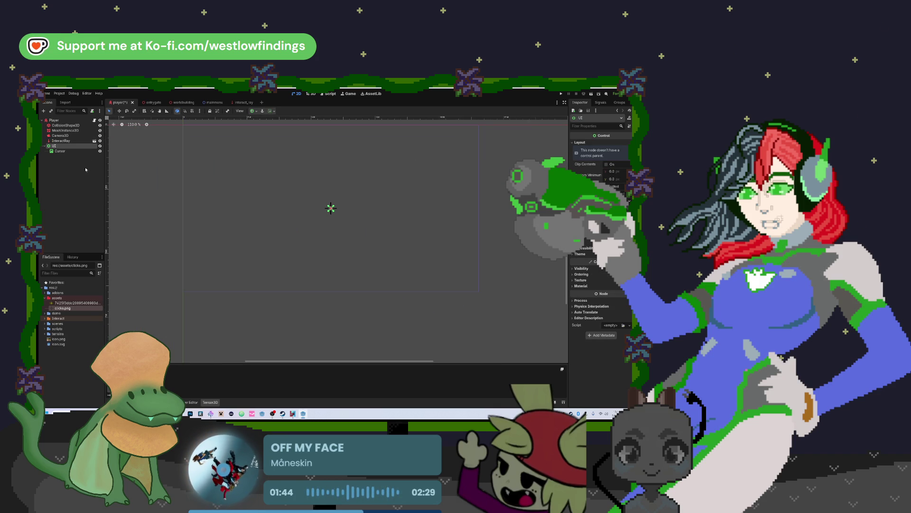
key("ctrl+s")
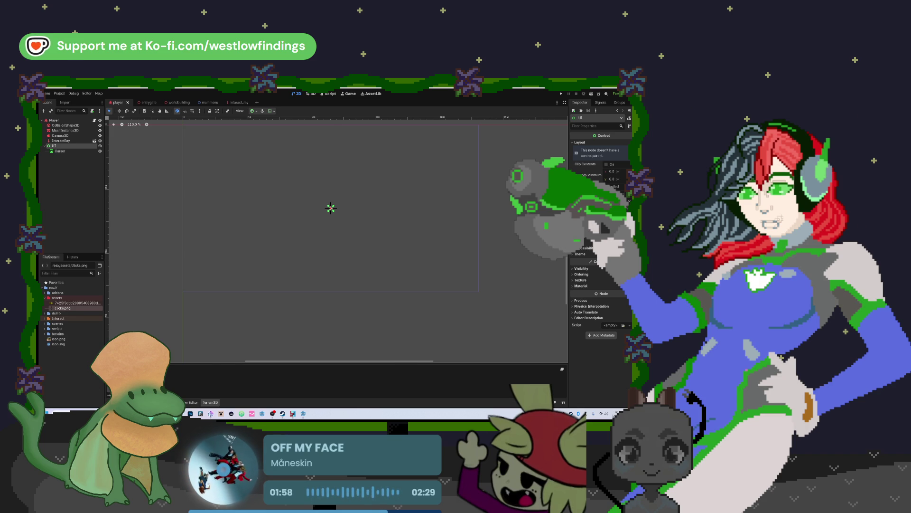
key("alt+Tab")
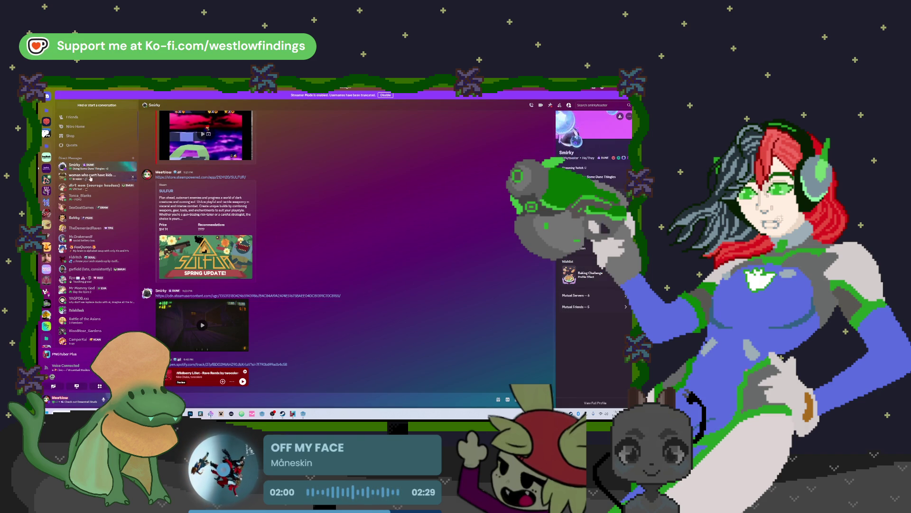
Step: Send the pasted itch.io mouse-pointer link in the other DM, then return to Godot
left_click(91, 175)
key("Return")
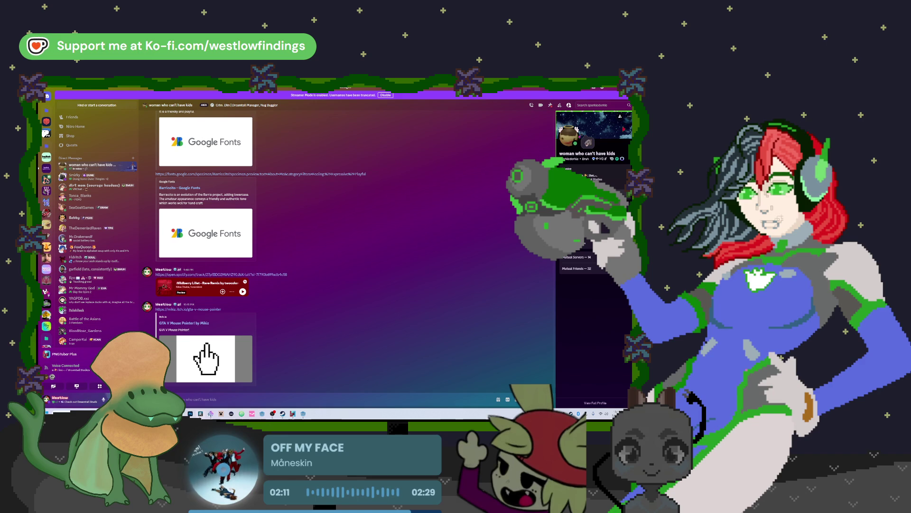
left_click(303, 413)
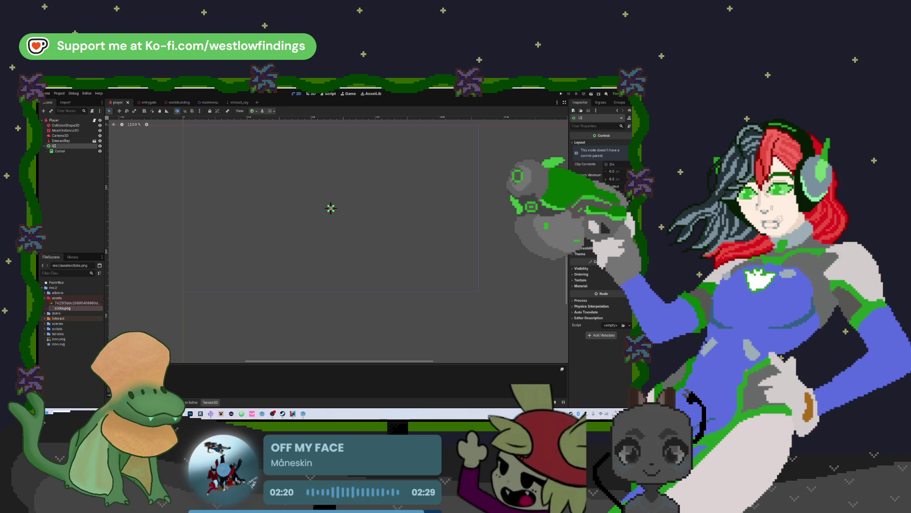
Step: Switch to the interact_ray scene and start attaching a script to InteractRay
left_click(237, 103)
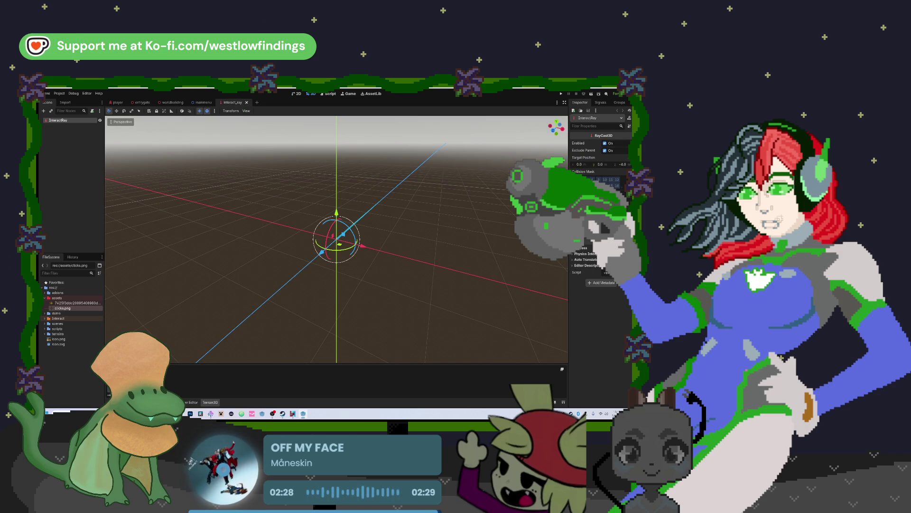
left_click(92, 111)
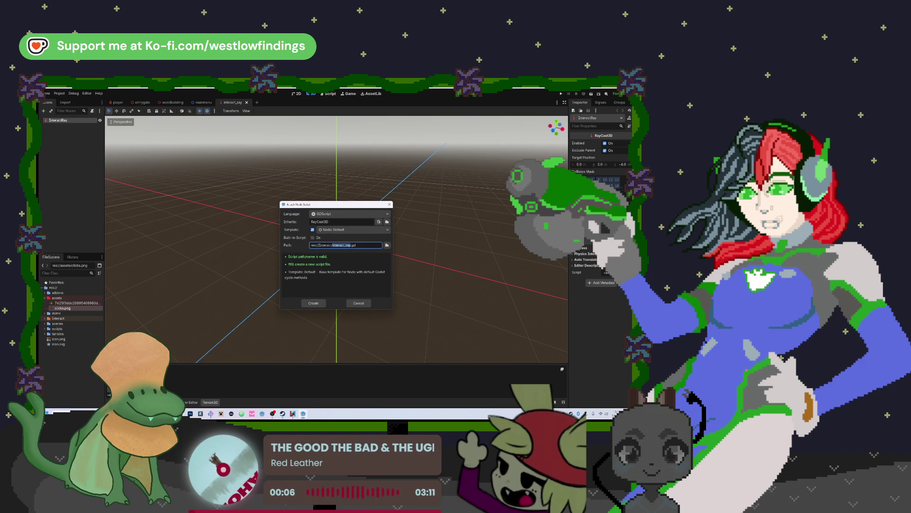
Step: Create interact_ray.gd and delete all template code below extends RayCast3D
key("Return")
left_click_drag(223, 178, 174, 139)
key("Delete")
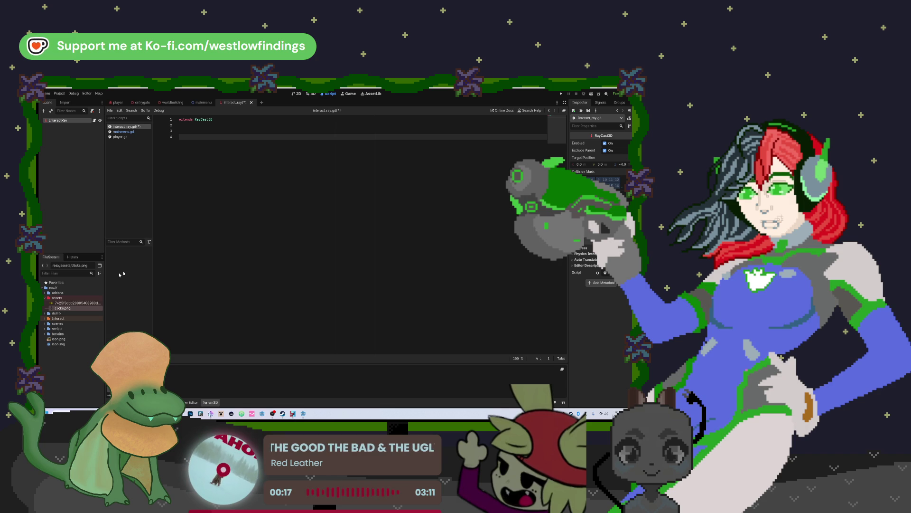
Step: Add _physics_process with if is_colliding(): print("detecting something..."), then run the project
key("BackSpace")
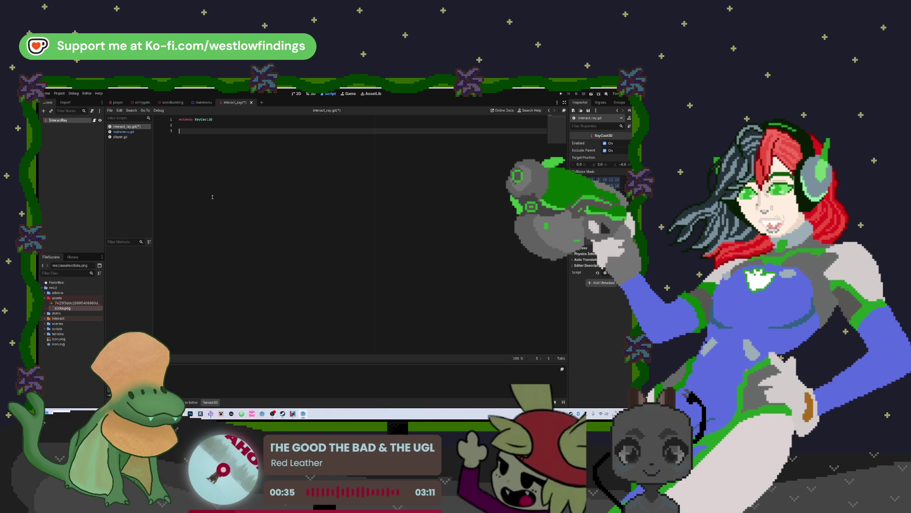
type("func _physi")
key("Return")
key("Return")
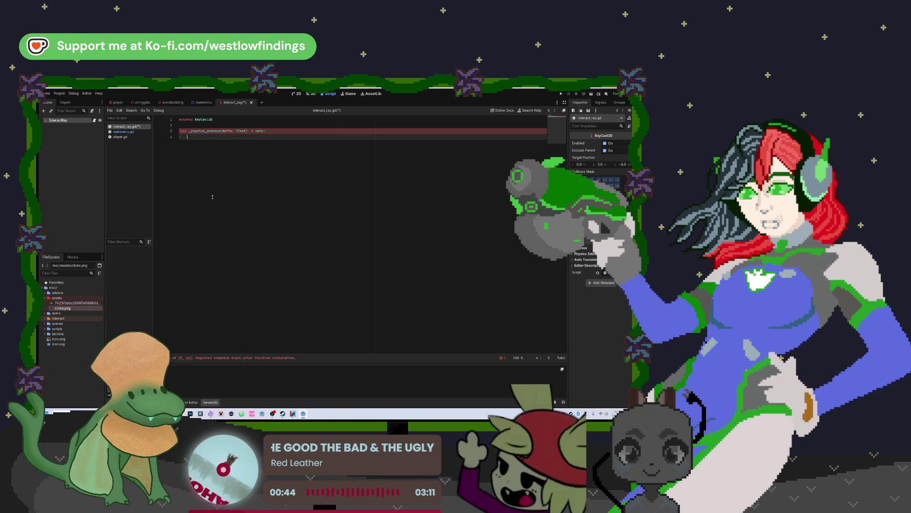
type("if")
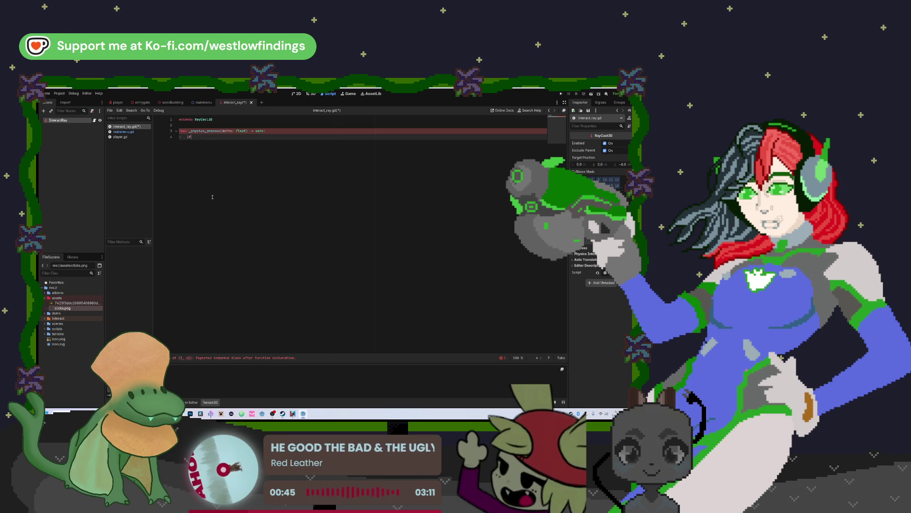
type(" is_colliding()")
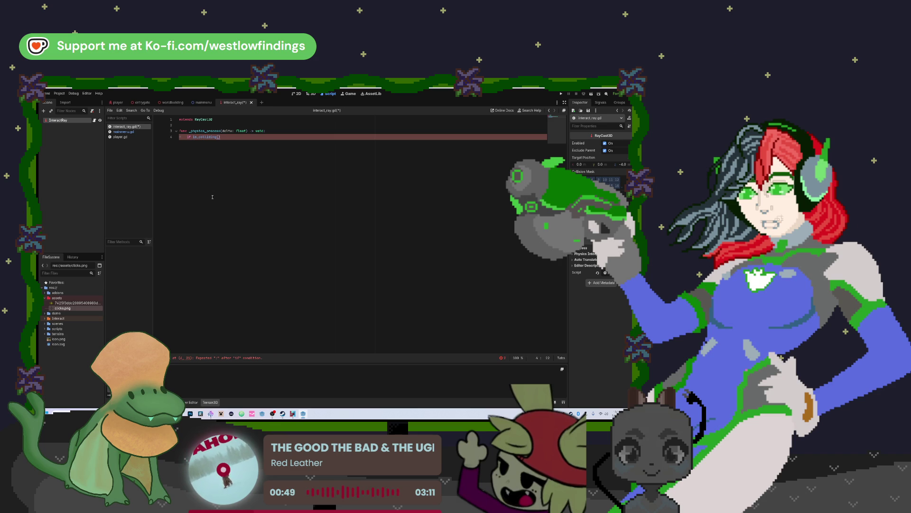
type(":")
key("Return")
type("print")
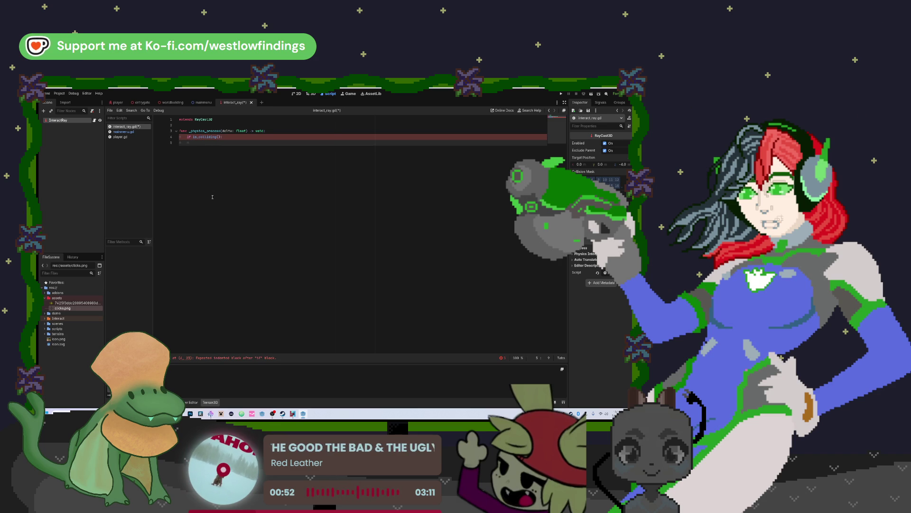
type("(\"")
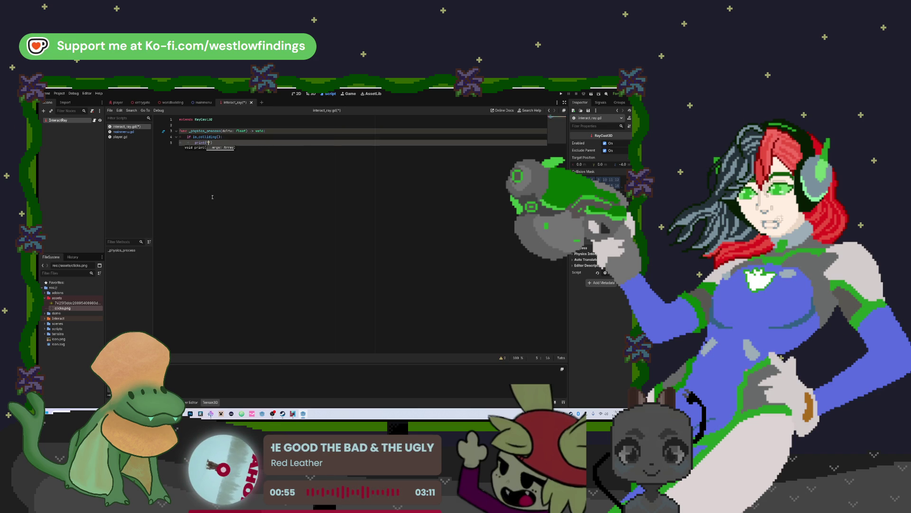
type("detecting something...")
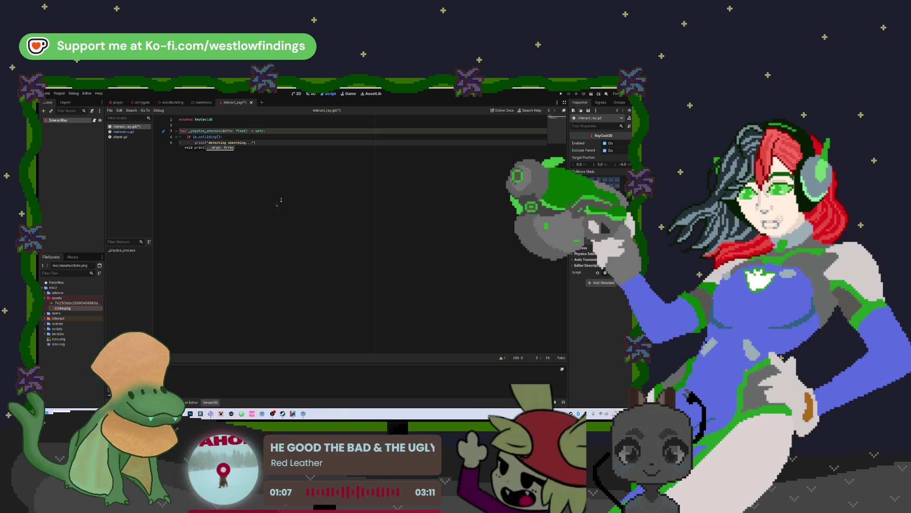
left_click(566, 94)
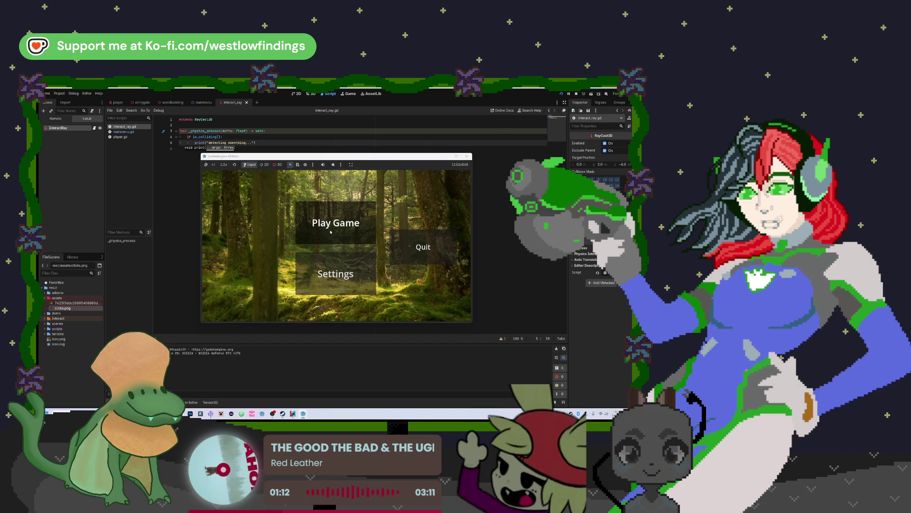
Step: Start Play Game from the main menu, look around the level, then stop it with F8
left_click(339, 231)
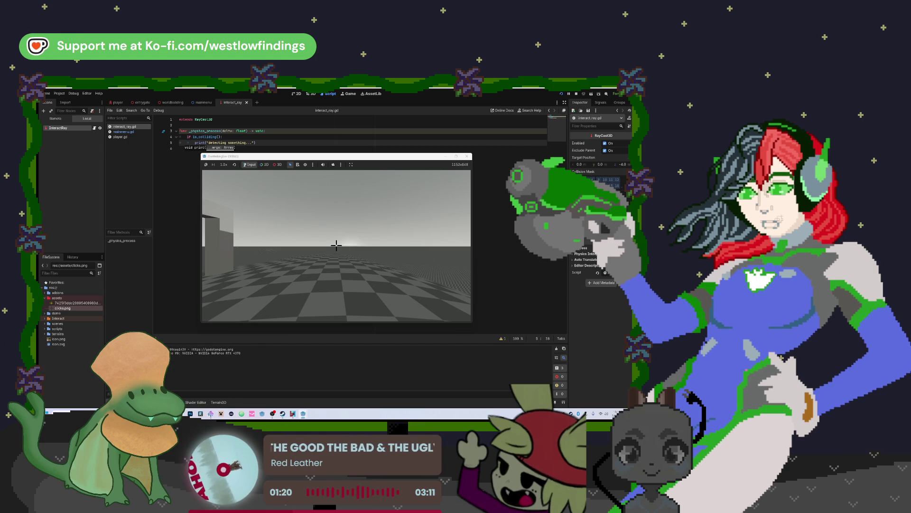
key("super")
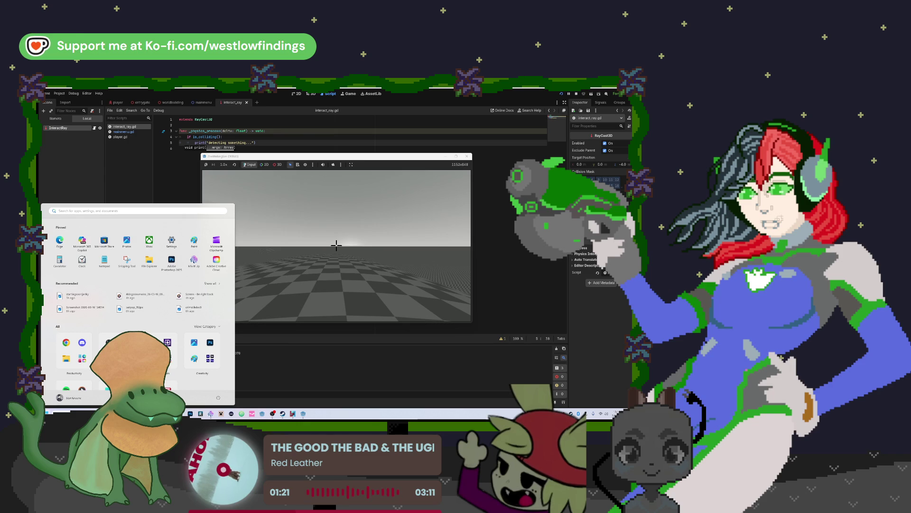
key("super")
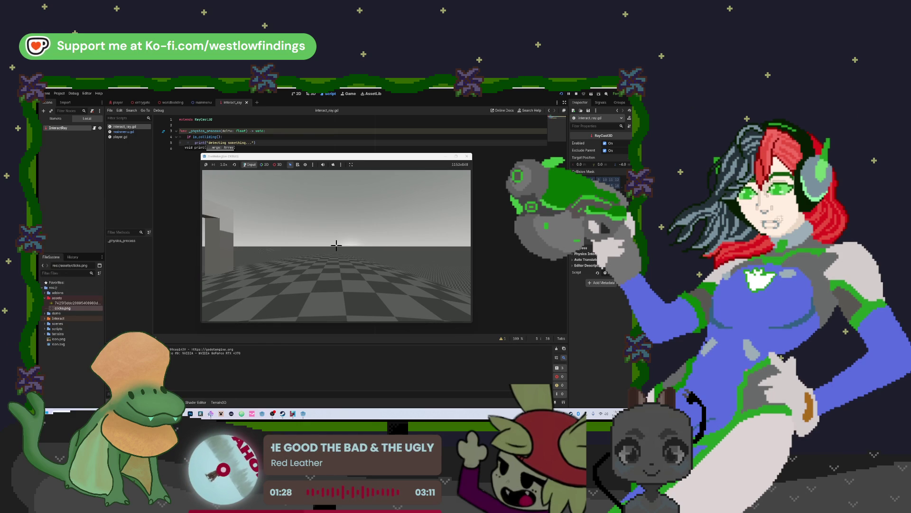
key("F8")
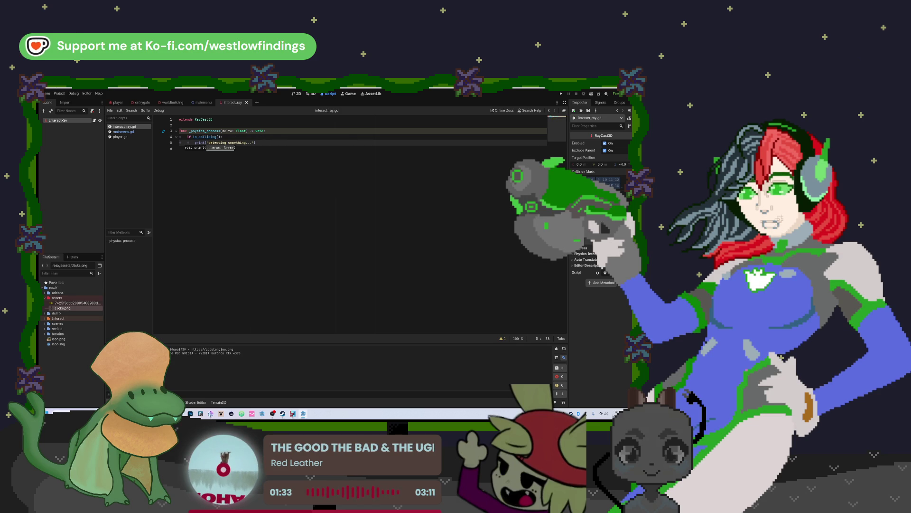
Step: Review the Debugger errors, clear the Output log, and return to the player scene
key("alt+d")
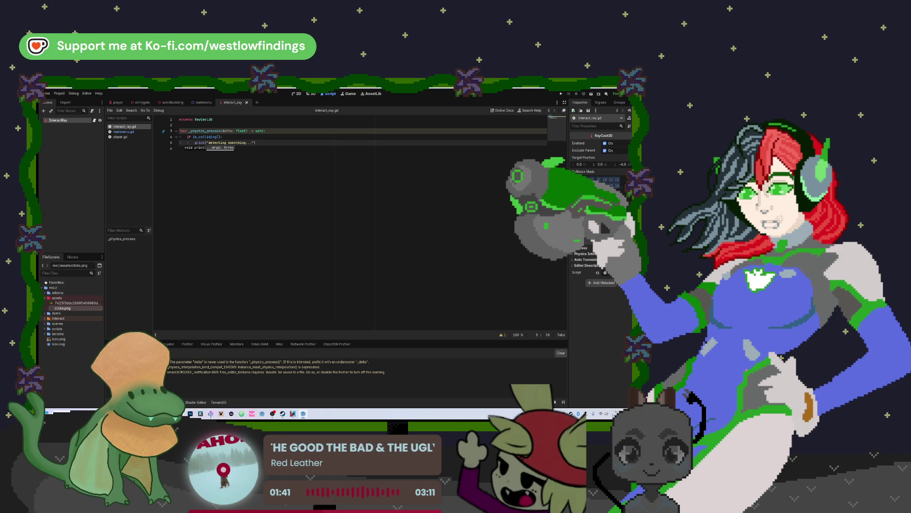
left_click(179, 131)
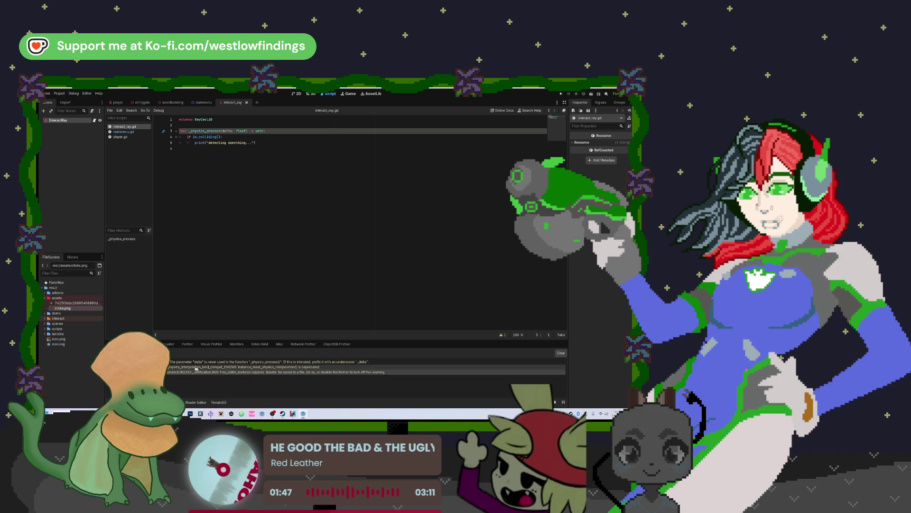
left_click(561, 352)
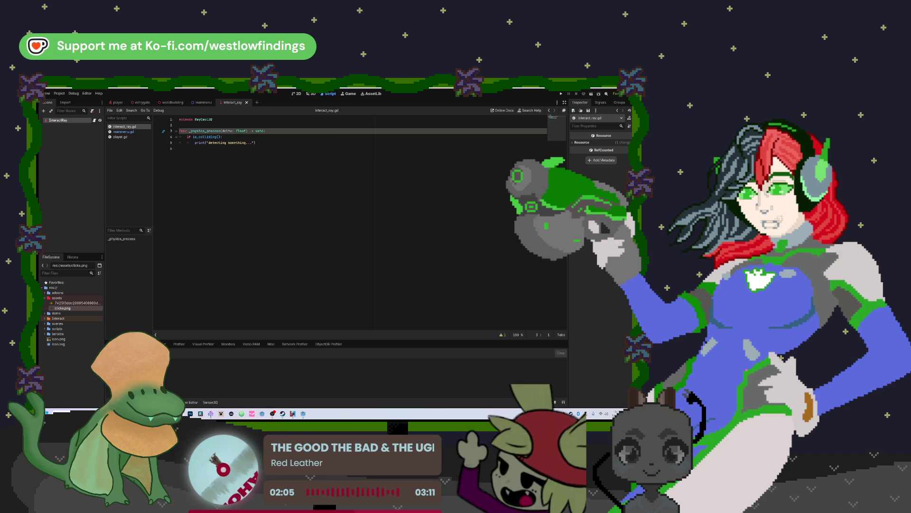
left_click(114, 102)
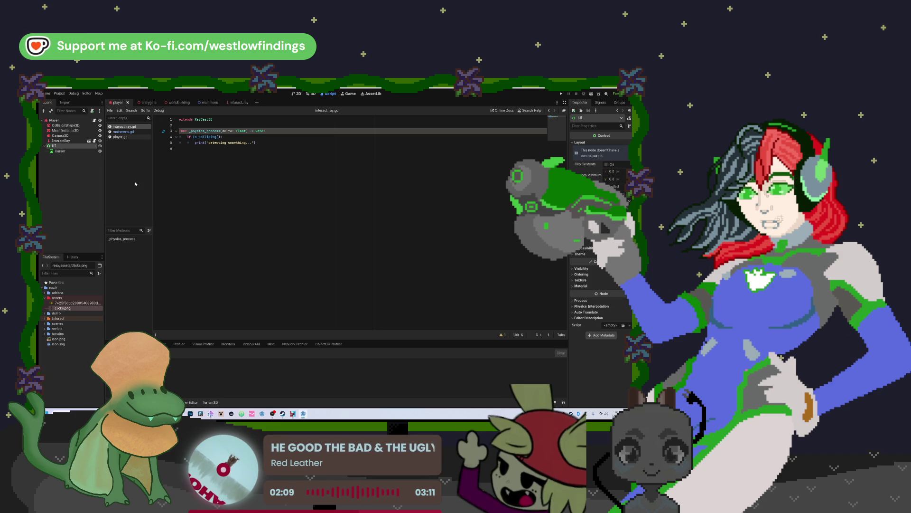
left_click_drag(71, 146, 68, 137)
key("F5")
left_click(306, 242)
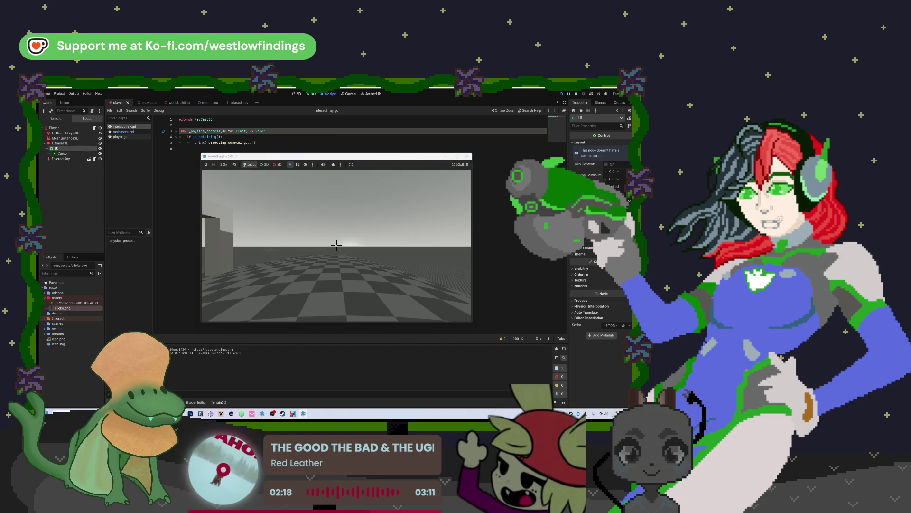
key("F8")
left_click_drag(56, 140, 68, 121)
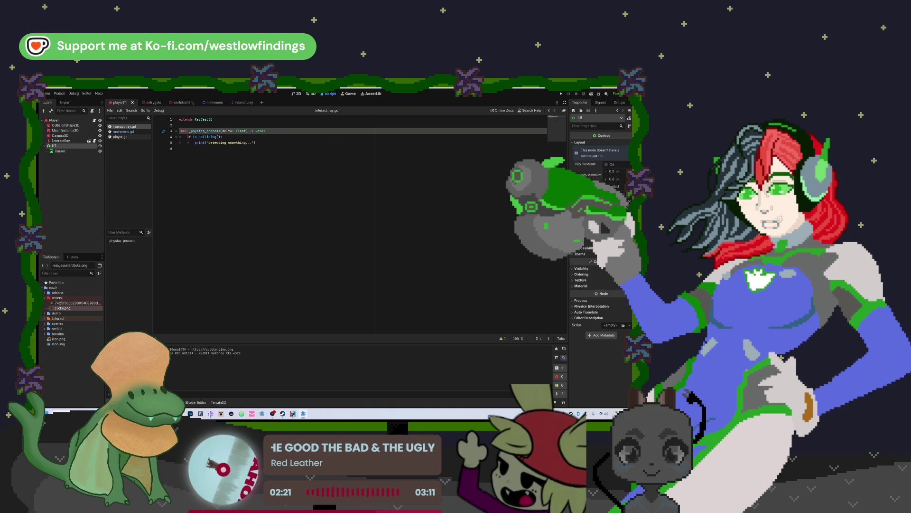
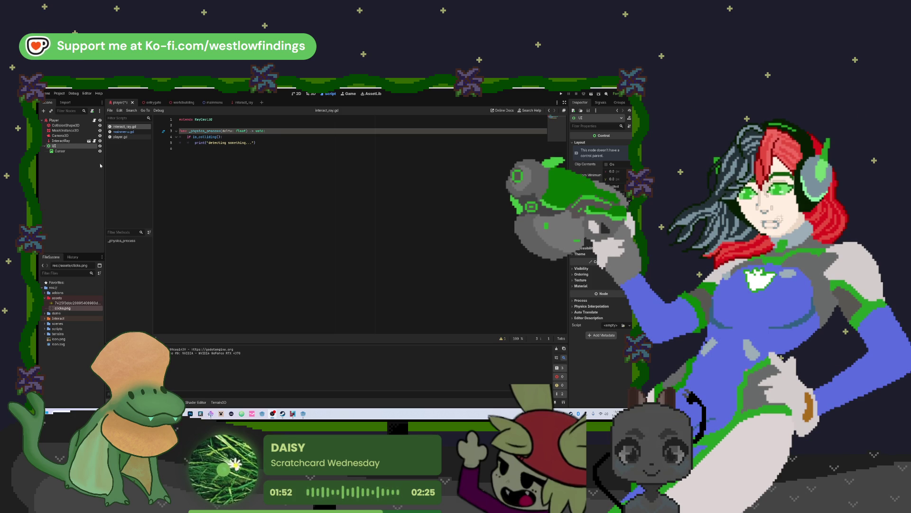
Step: Add a CanvasLayer node under the UI node in the Player scene
left_click(79, 150)
left_click(72, 146)
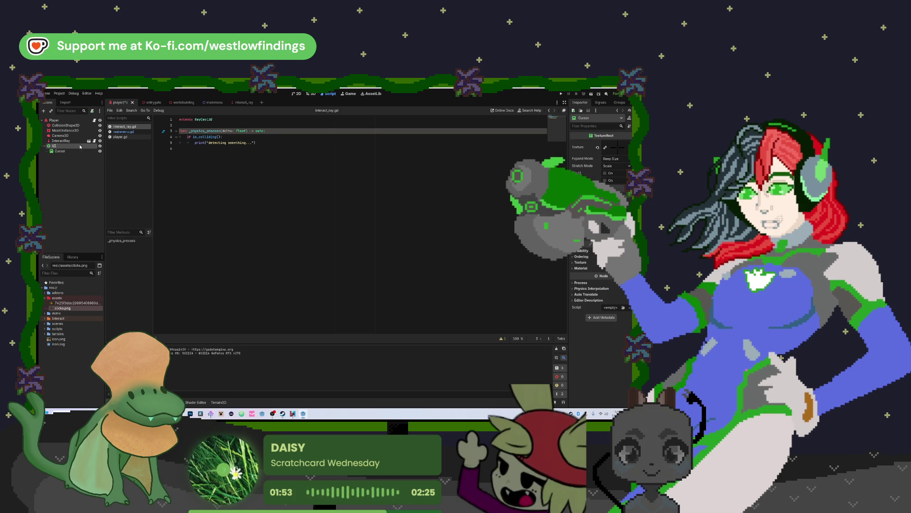
key("ctrl+a")
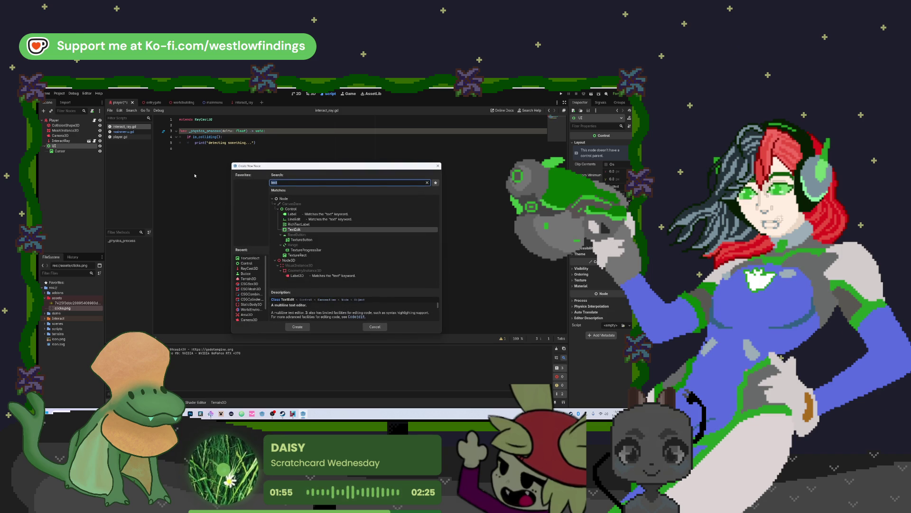
type("canvas")
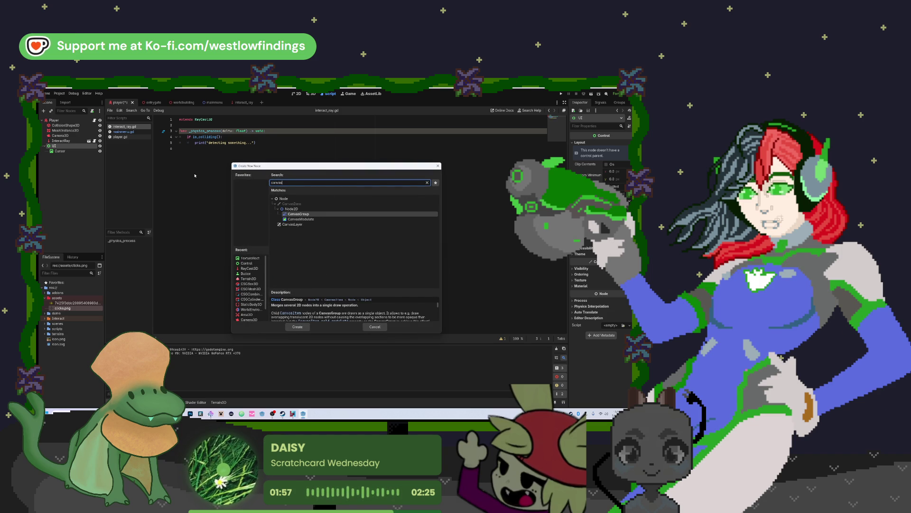
key("Down")
key("Down")
key("Return")
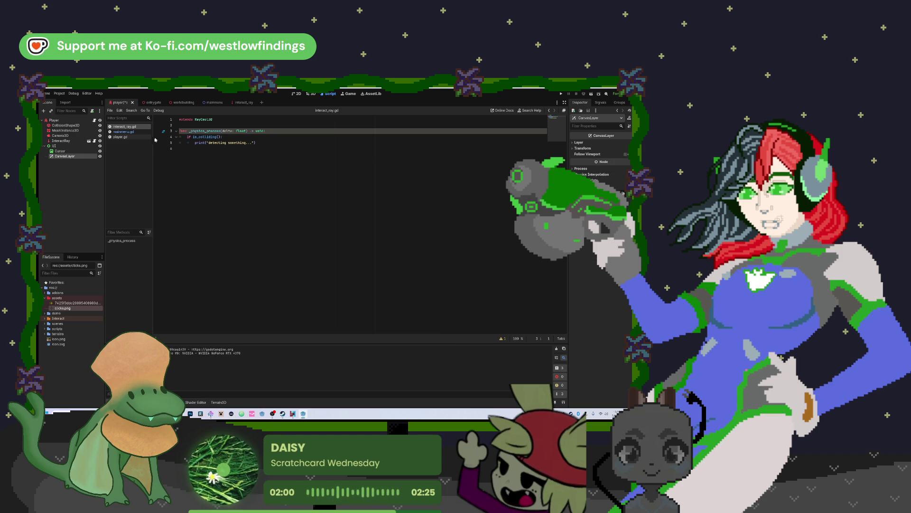
Step: Move Cursor into the CanvasLayer and delete the old UI node
mouse_move(64, 156)
left_mouse_down()
mouse_move(57, 143)
mouse_move(67, 151)
left_mouse_up()
left_click(69, 156)
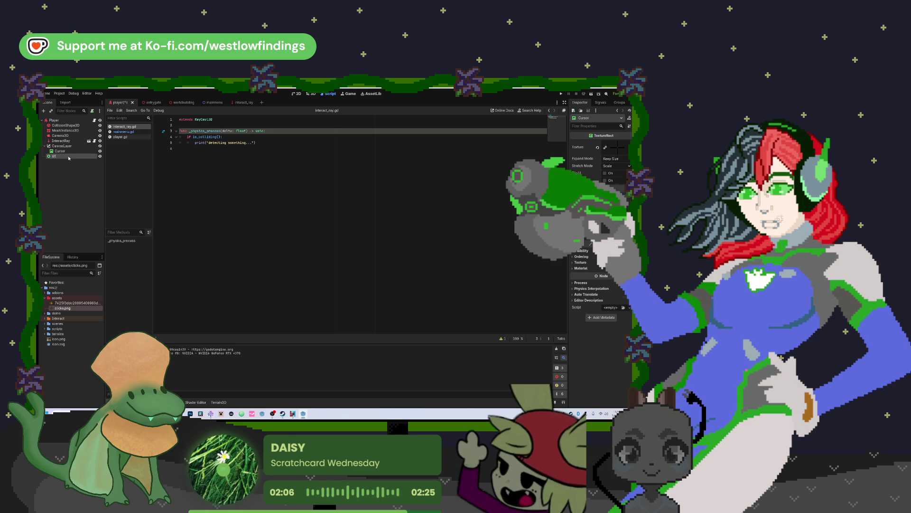
key("Delete")
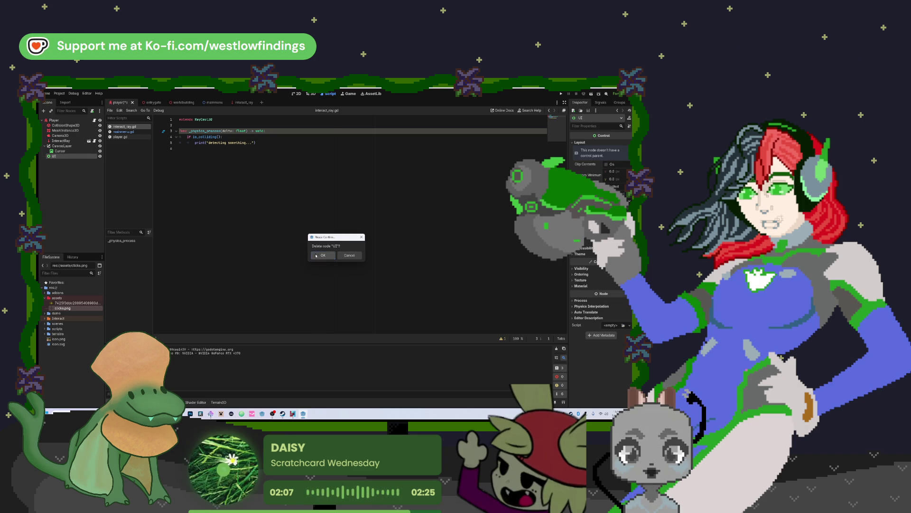
key("Return")
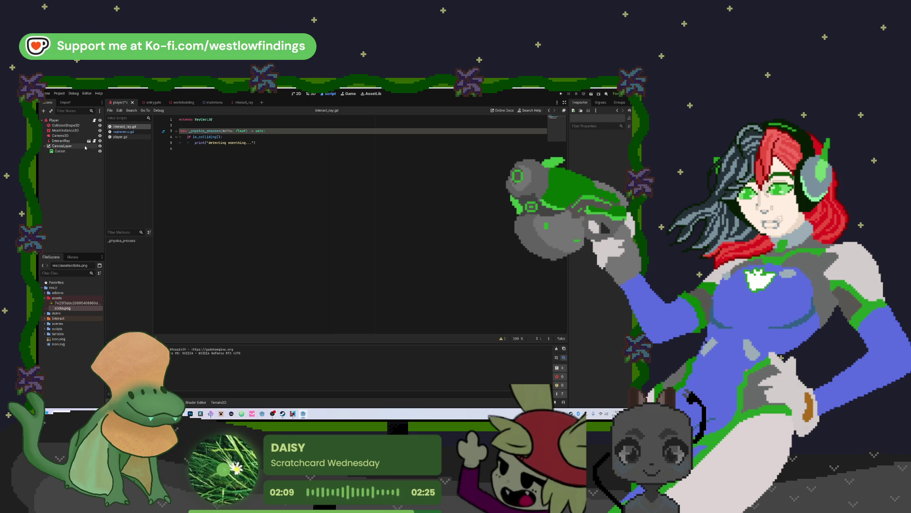
Step: Run the project and choose Play Game to enter the checkerboard test level
key("F5")
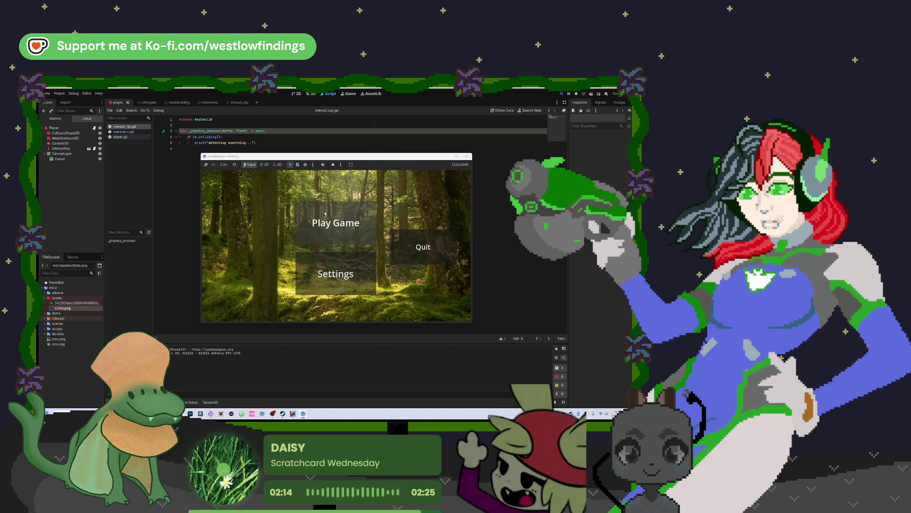
left_click(328, 211)
mouse_move(337, 245)
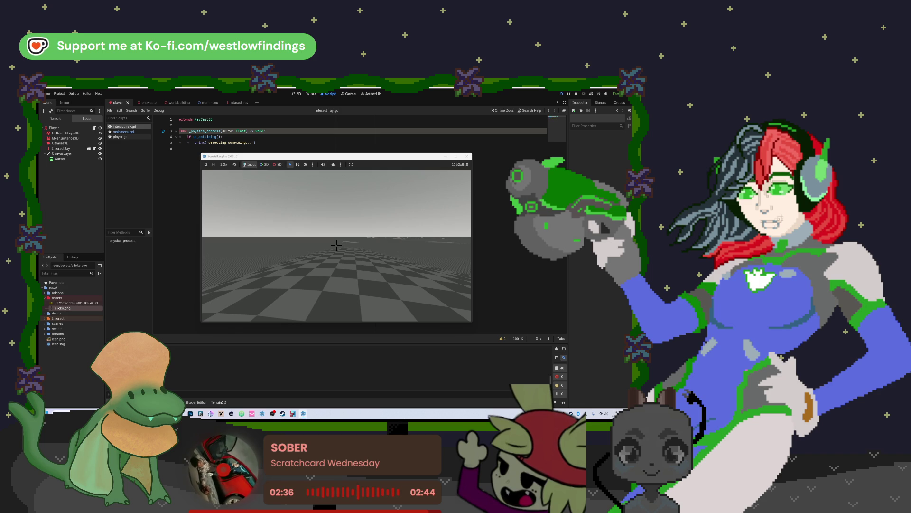
Step: Stop the running game with F8 and open the Windows Start menu
mouse_move(336, 245)
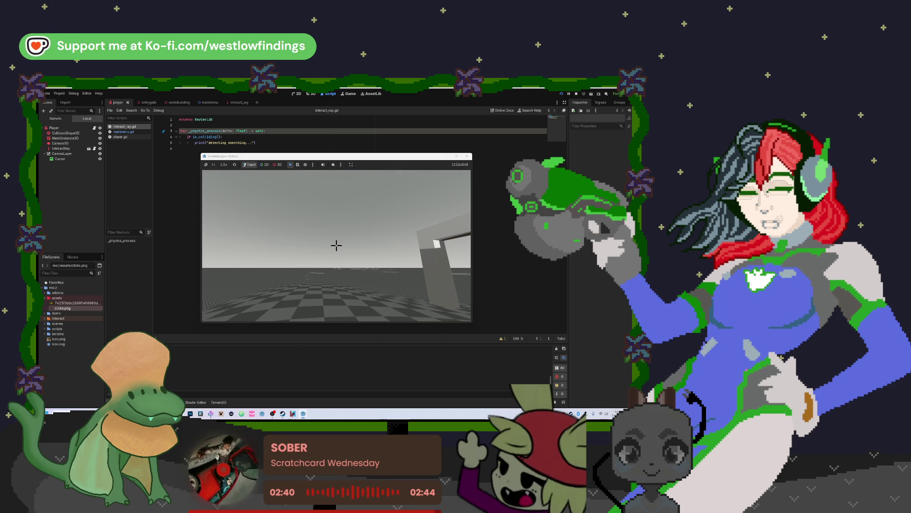
key("F8")
key("super")
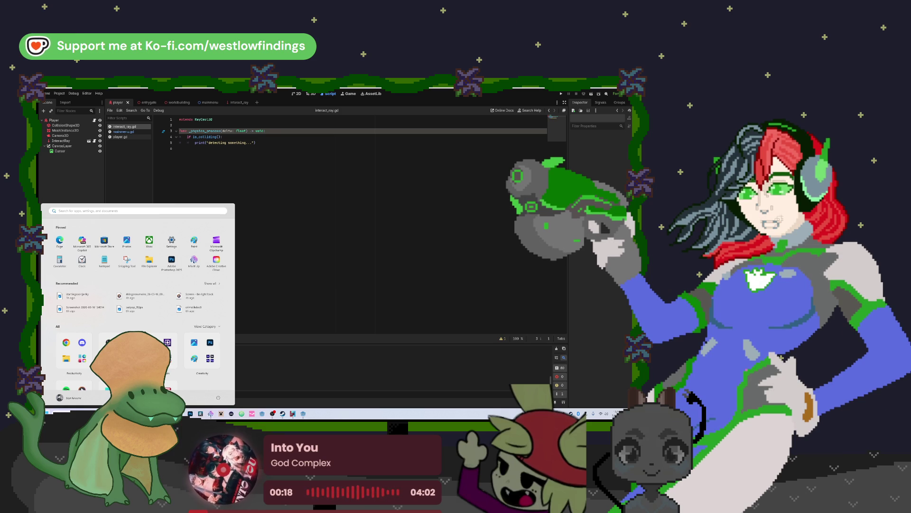
Step: Return to interact_ray.gd, run the project, and clear the Debugger warnings
left_click(341, 301)
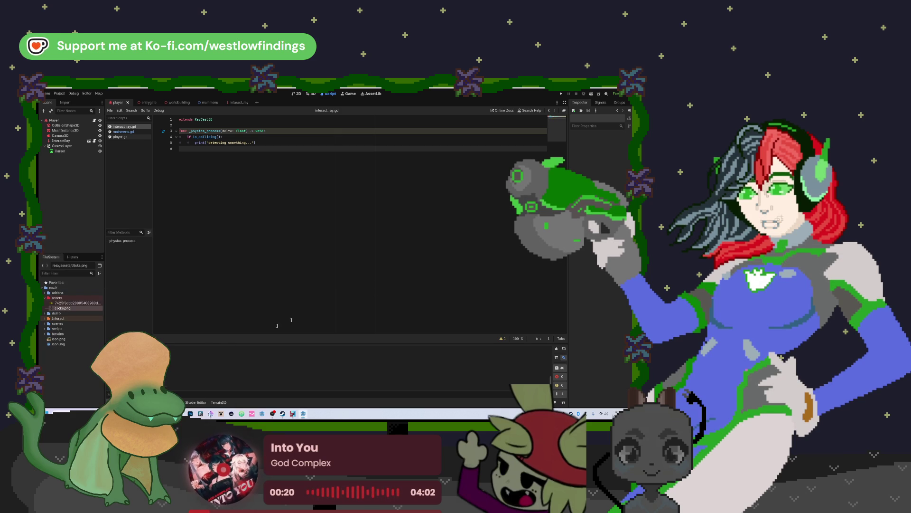
key("F5")
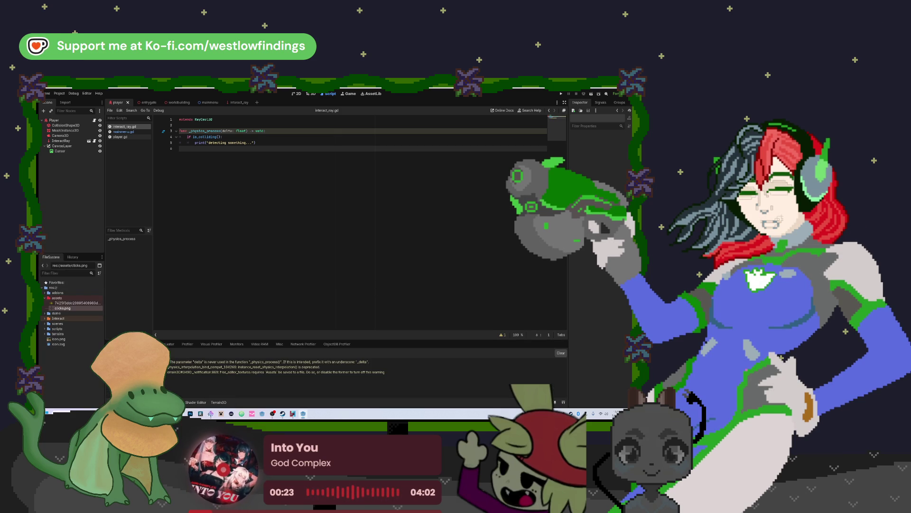
left_click(565, 354)
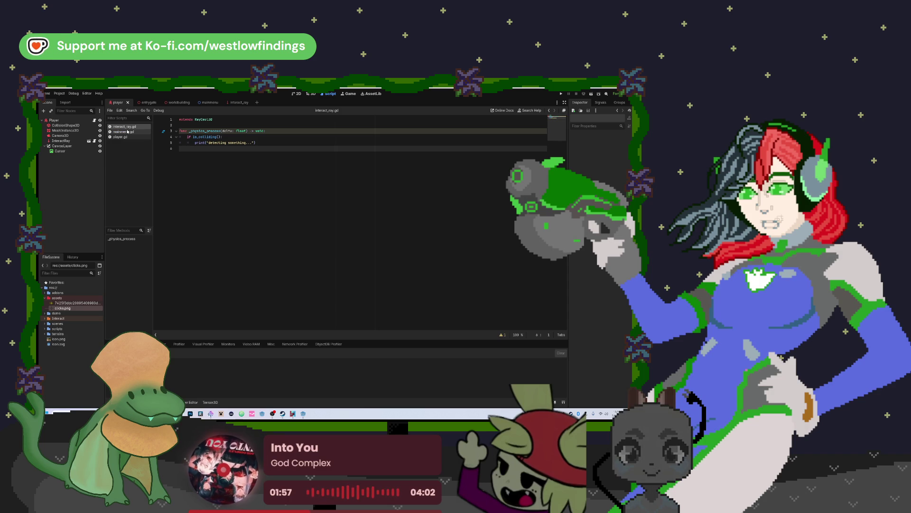
Step: Switch between the Player and interact_ray scenes, selecting CanvasLayer alongside Cursor
left_click(234, 102)
left_click(117, 102)
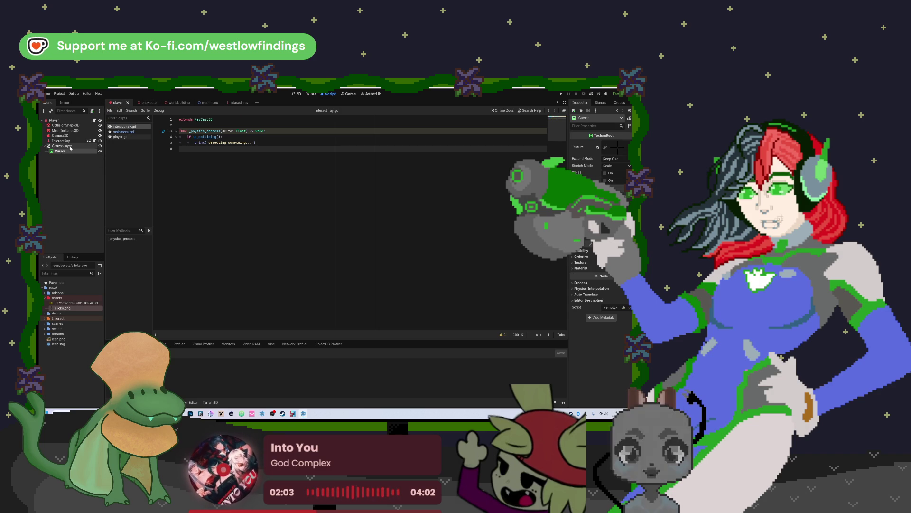
left_click(61, 146, "ctrl")
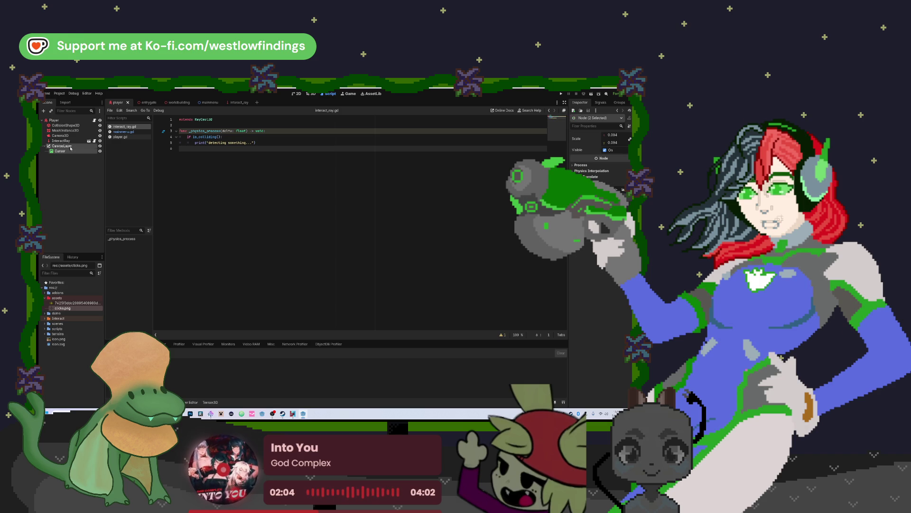
left_click(233, 103)
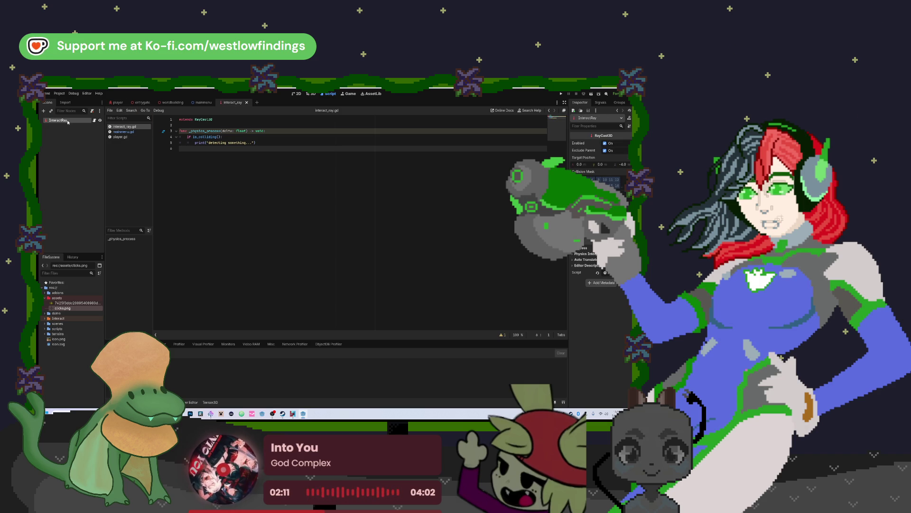
Step: Add a FlowContainer under InteractRay, delete it again, and reselect the InteractRay root
key("ctrl+a")
type("laebl")
key("BackSpace")
key("BackSpace")
key("BackSpace")
type("flow")
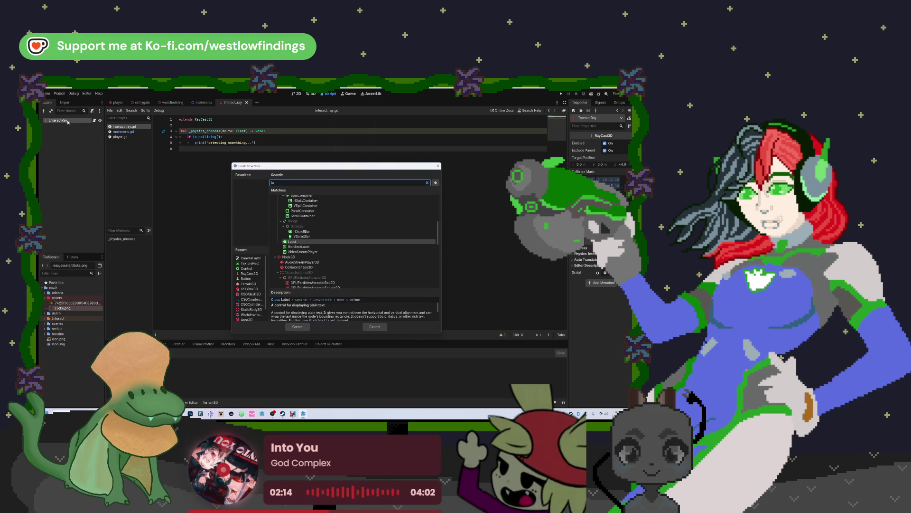
key("Return")
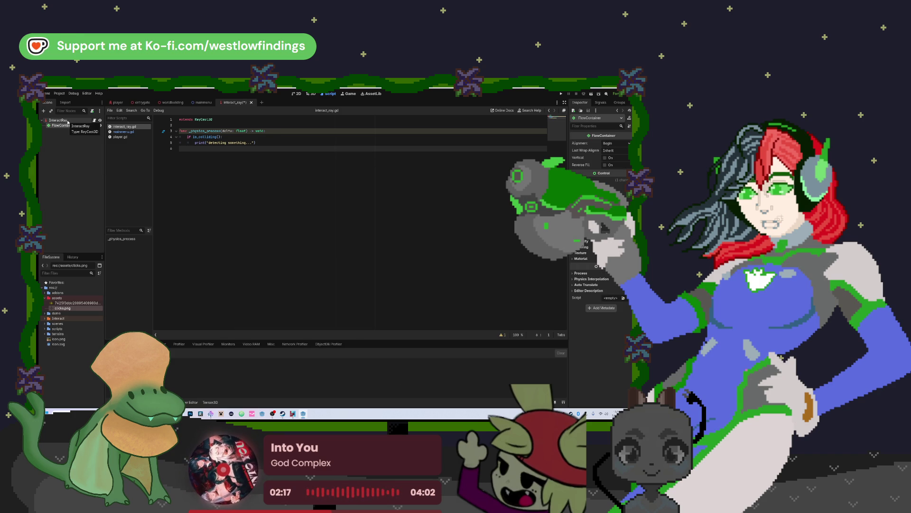
key("Delete")
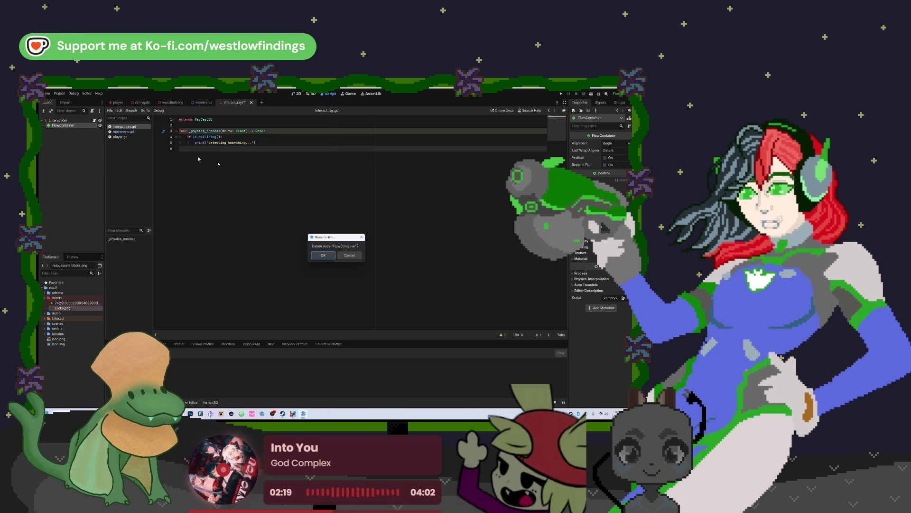
key("Return")
left_click(60, 121)
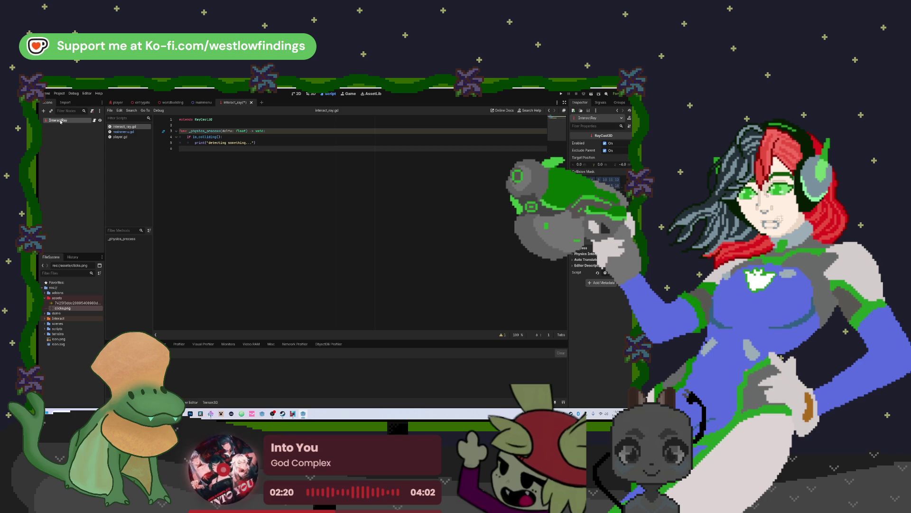
Step: Add a Label child under InteractRay and rename it Prompt
key("ctrl+a")
type("label")
key("Return")
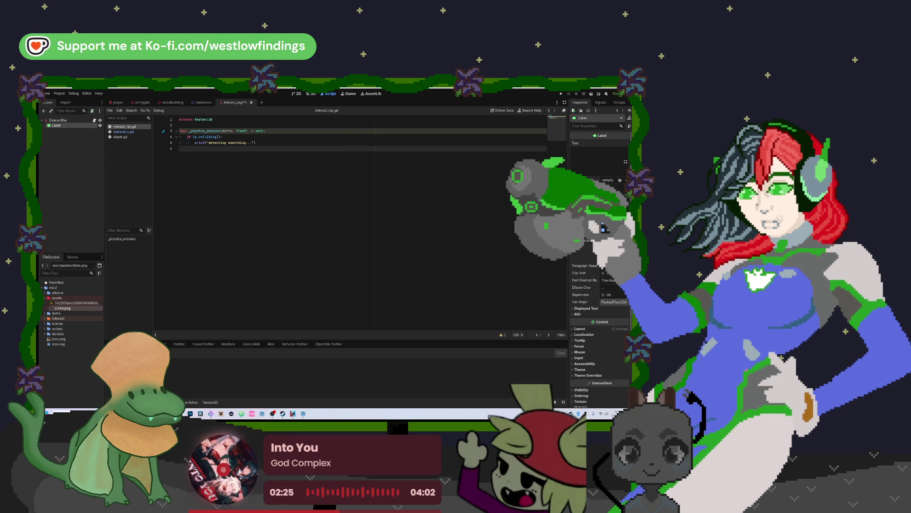
double_click(70, 126)
type("Prompt")
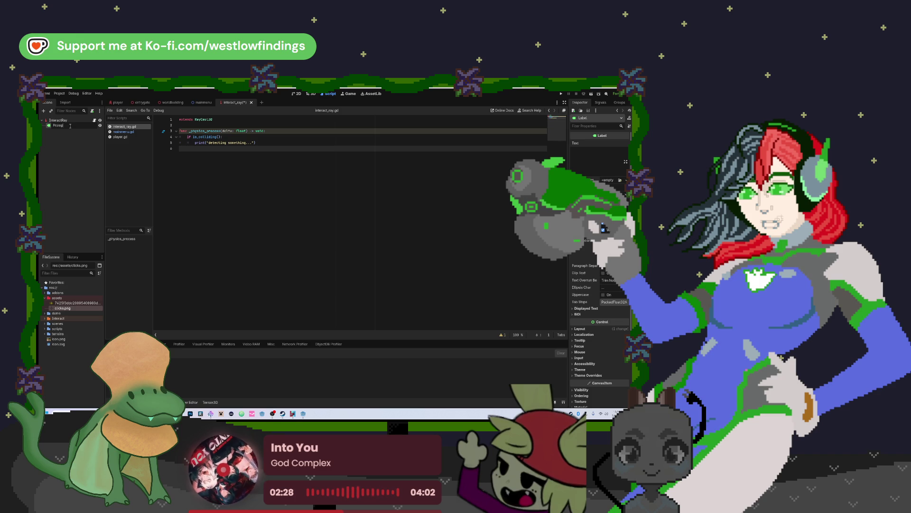
key("Return")
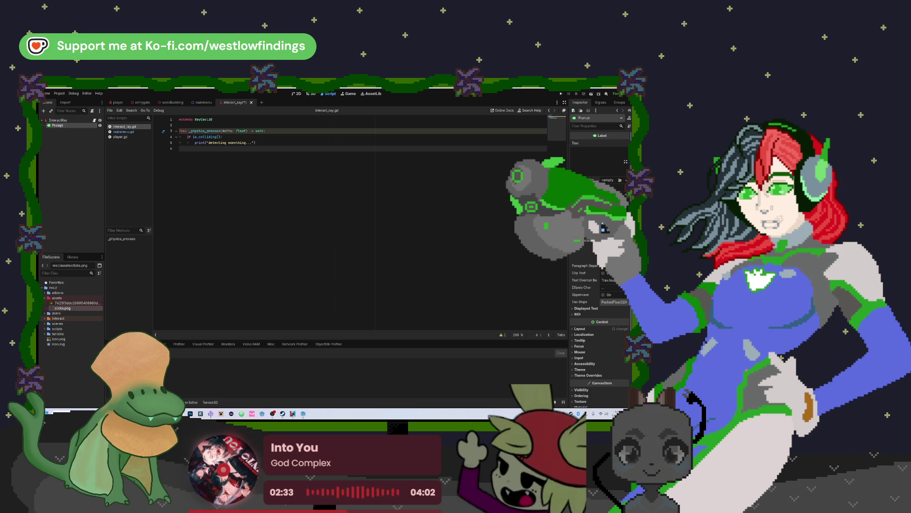
Step: Set the label's Text property to 'Prompt' and view it on the 2D canvas
left_click(599, 151)
type("Prompt")
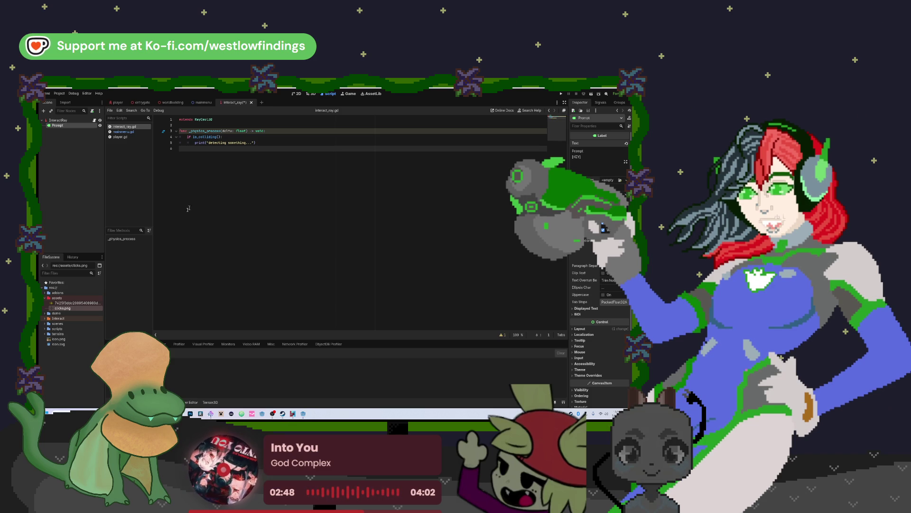
left_click(295, 96)
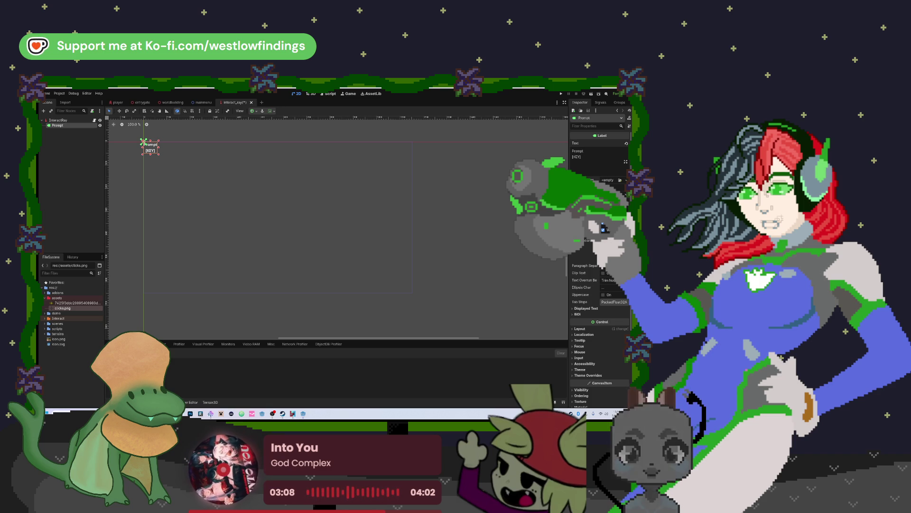
left_click(271, 111)
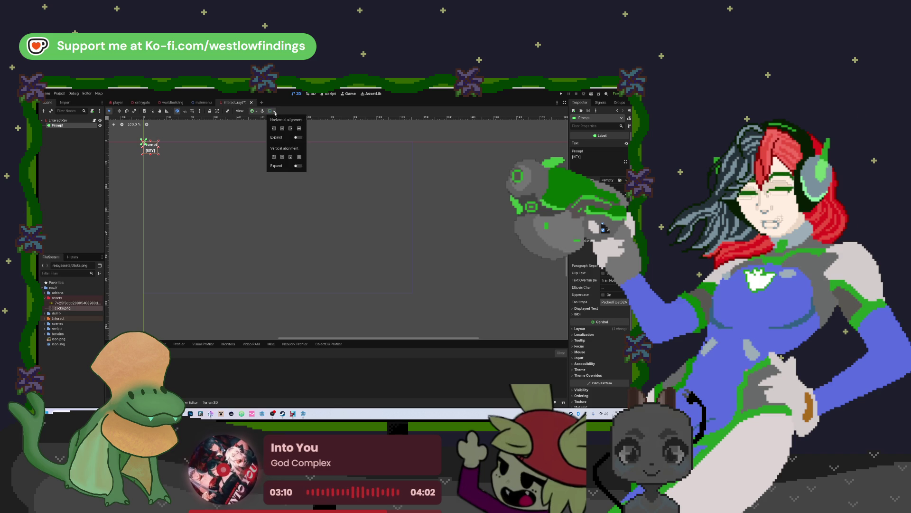
left_click(298, 137)
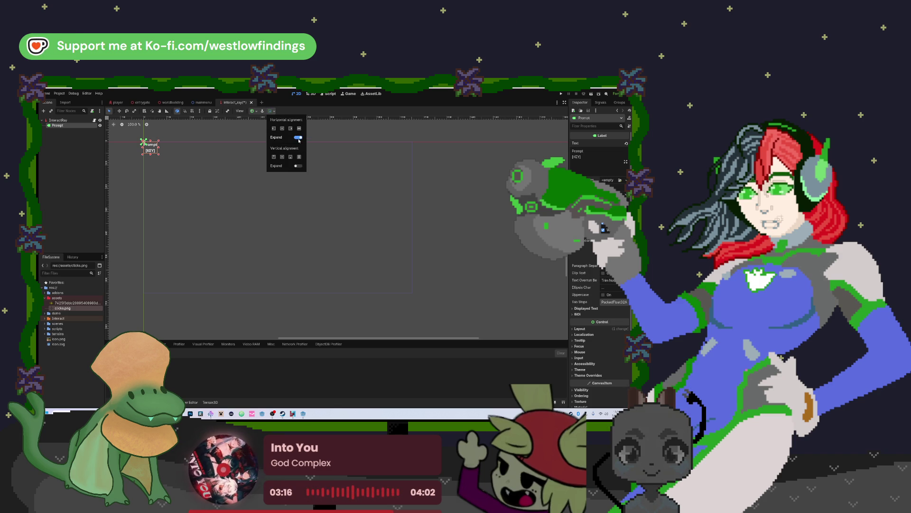
left_click(121, 112)
left_click(120, 112)
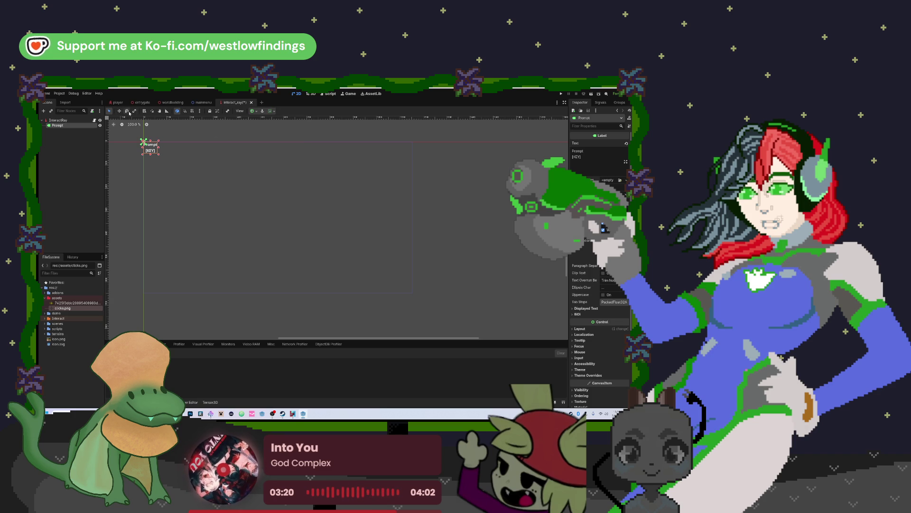
left_click(272, 112)
left_click(299, 129)
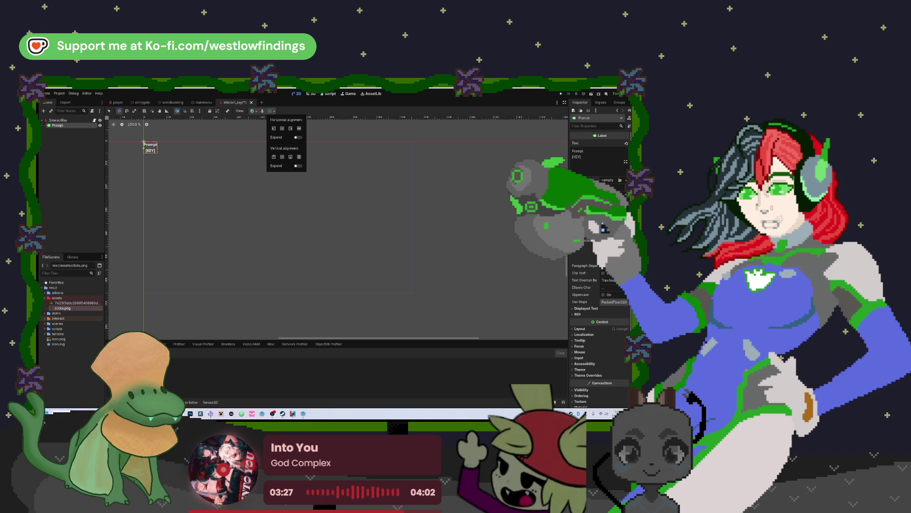
left_click(86, 161)
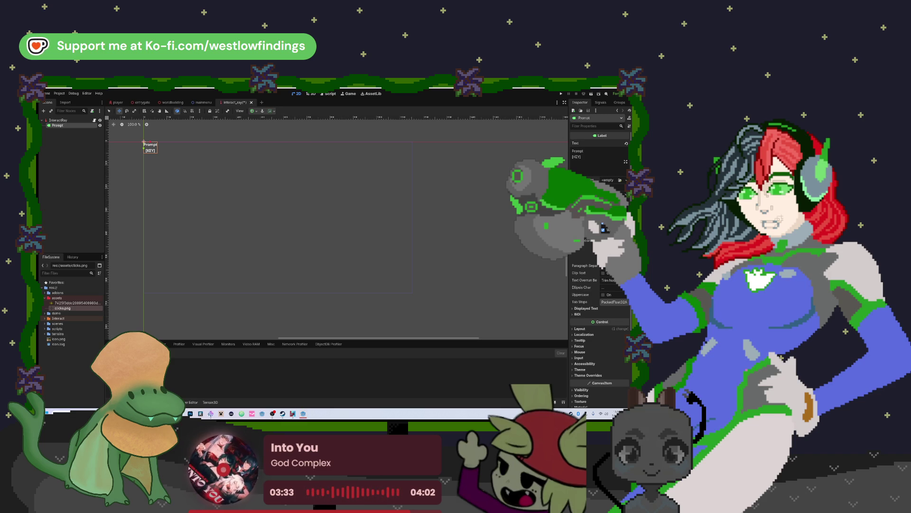
Step: Apply the Horizontal Center Wide anchor preset to the Prompt label
left_click(113, 111)
left_click(251, 111)
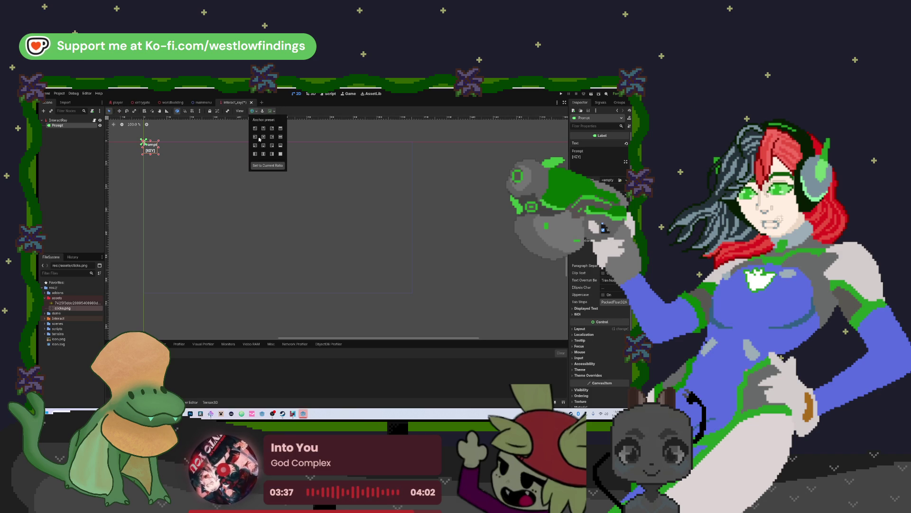
left_click(281, 137)
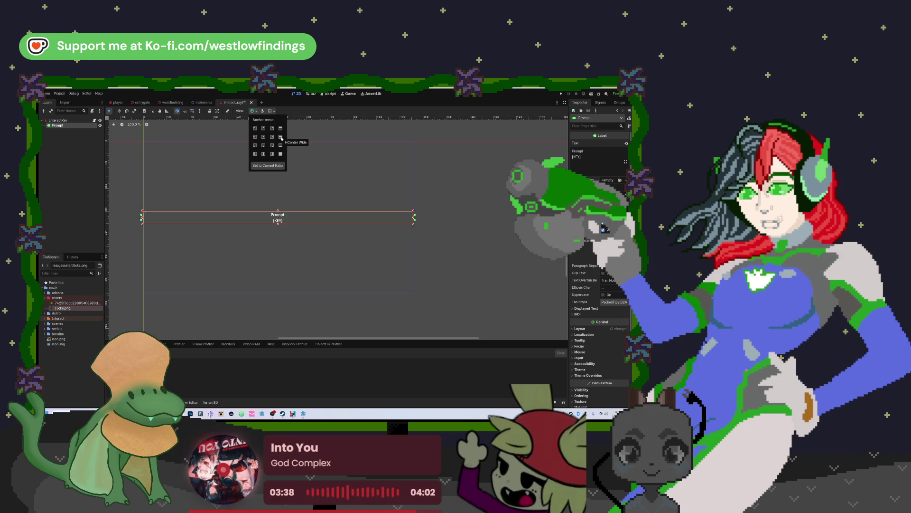
key("Escape")
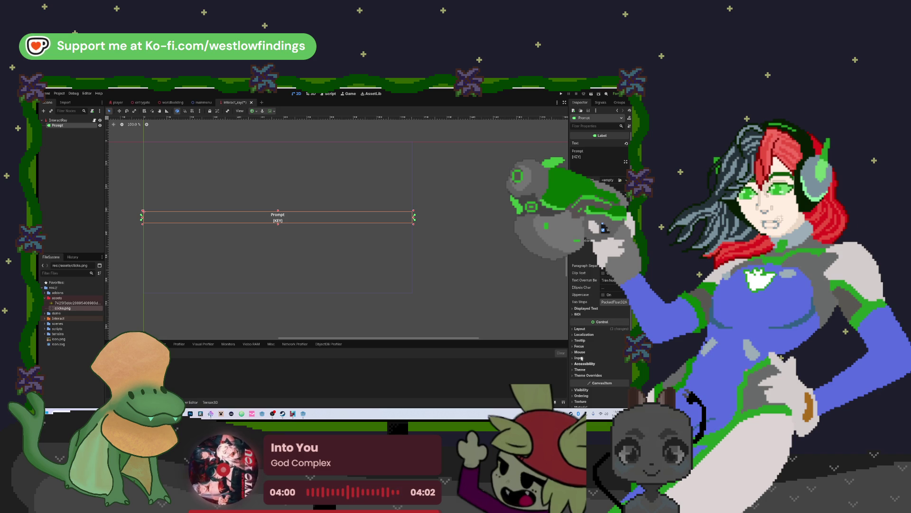
Step: Enable the Prompt label's font outline colour override and set outline size to 4
scroll(587, 322, "down", 3)
left_click(587, 321)
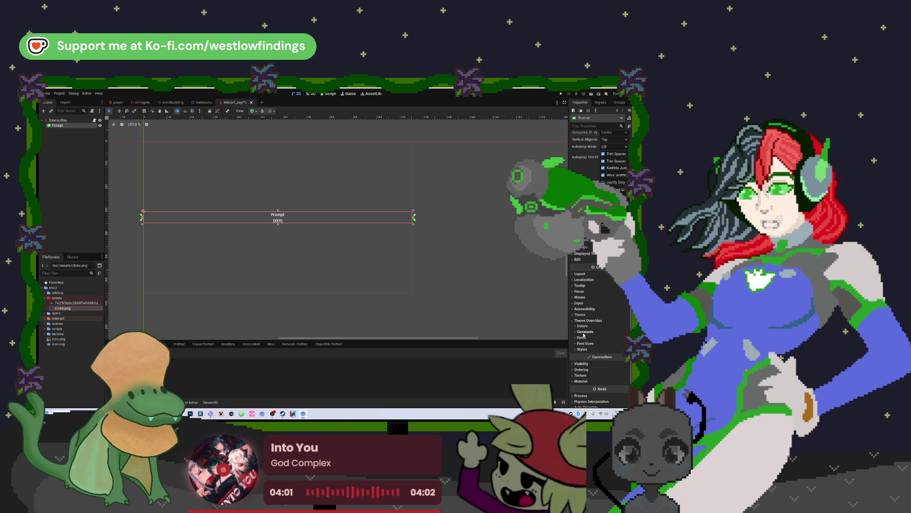
left_click(584, 338)
left_click(582, 337)
left_click(582, 325)
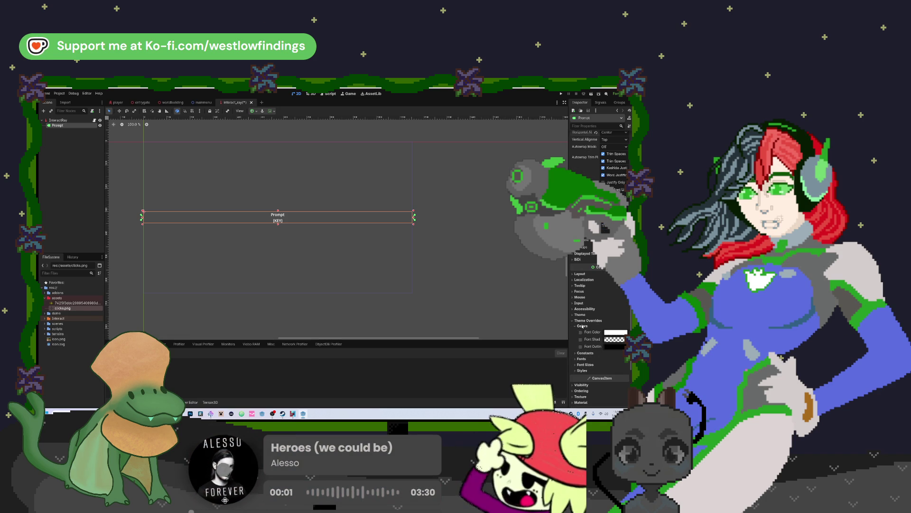
left_click(580, 347)
left_click(578, 364)
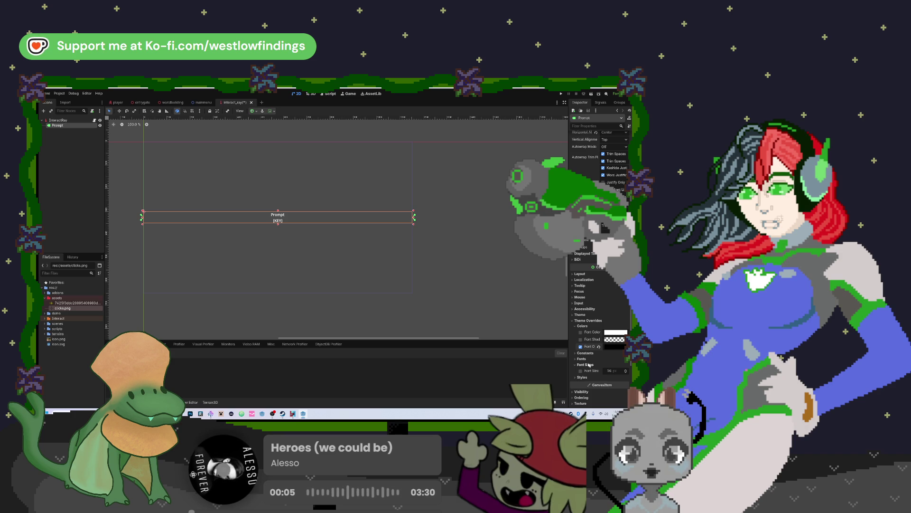
left_click(578, 354)
scroll(583, 356, "down", 3)
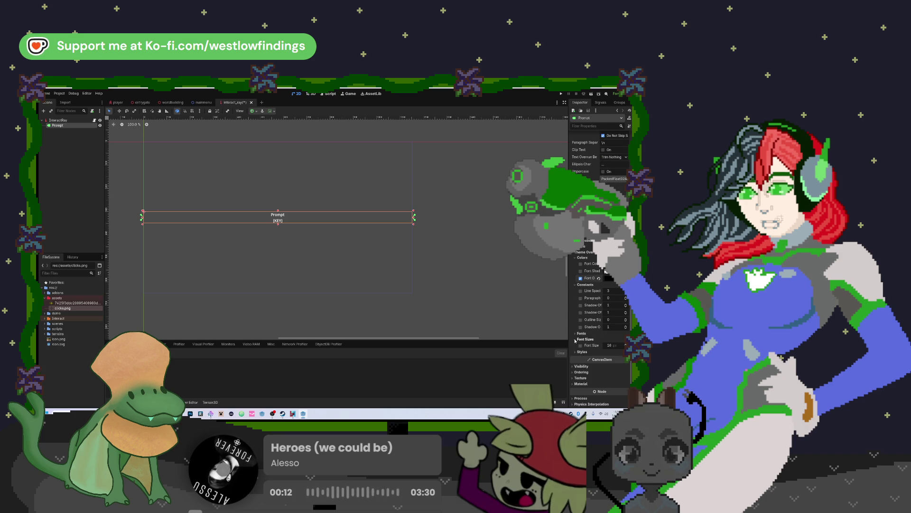
left_click(578, 339)
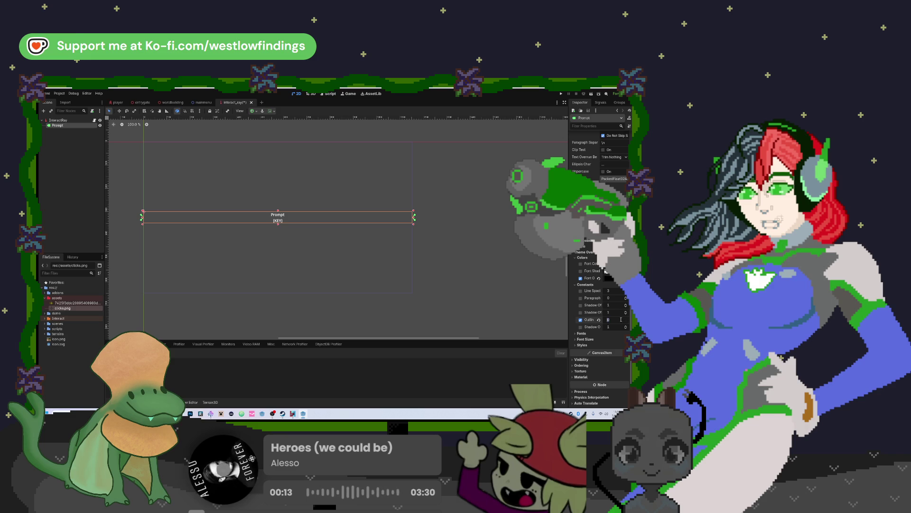
type("4")
key("Return")
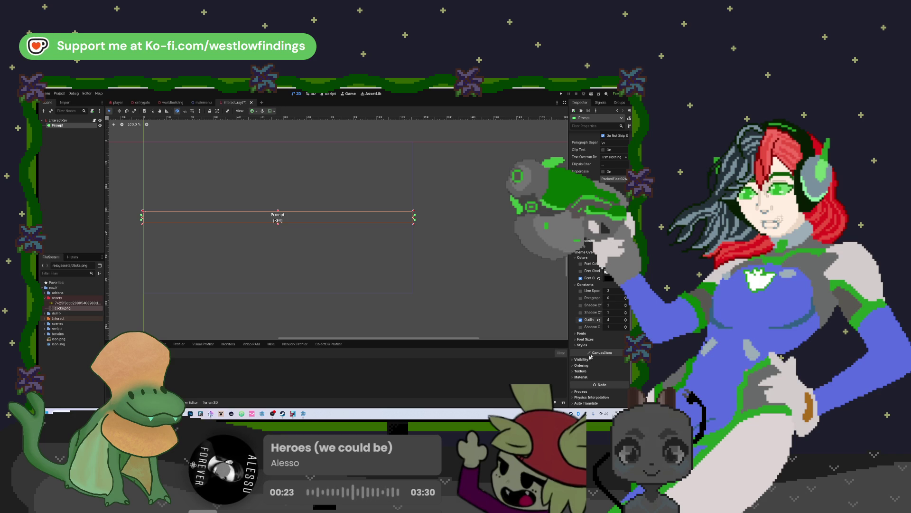
Step: Override the Prompt label's font size to 32 px
left_click(585, 339)
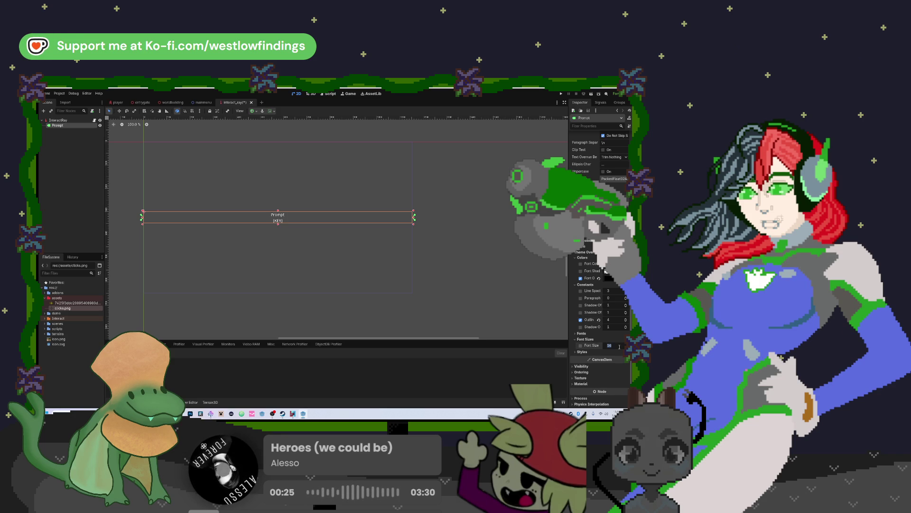
type("32")
key("Return")
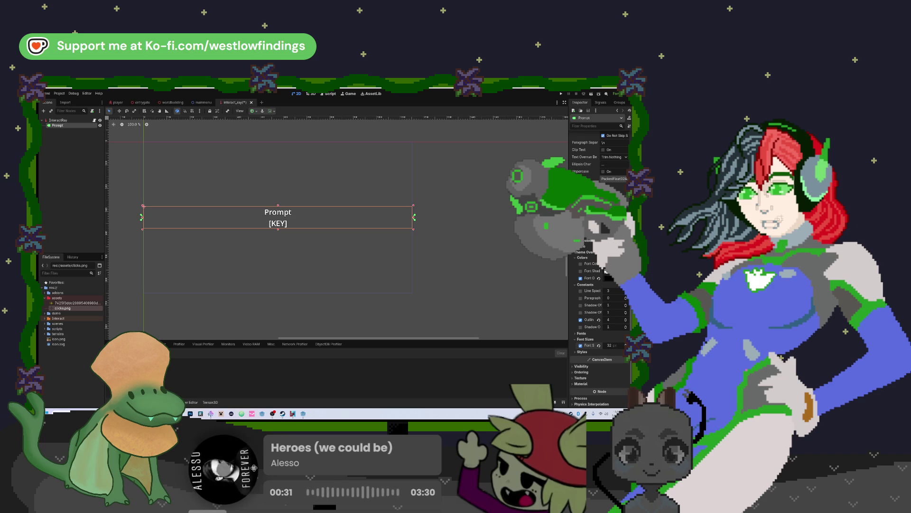
scroll(602, 380, "down", 2)
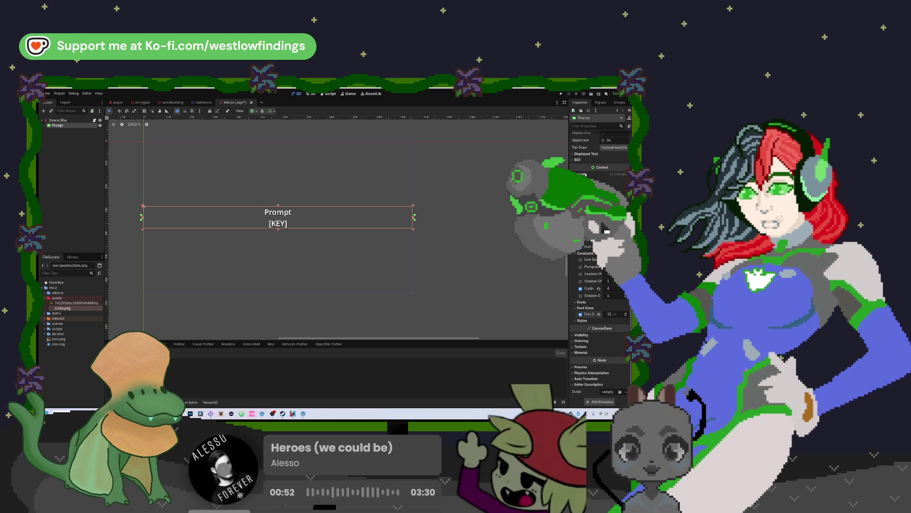
Step: Edit the Prompt label's Layout Transform position, undoing back to the vertical centre
left_click(586, 174)
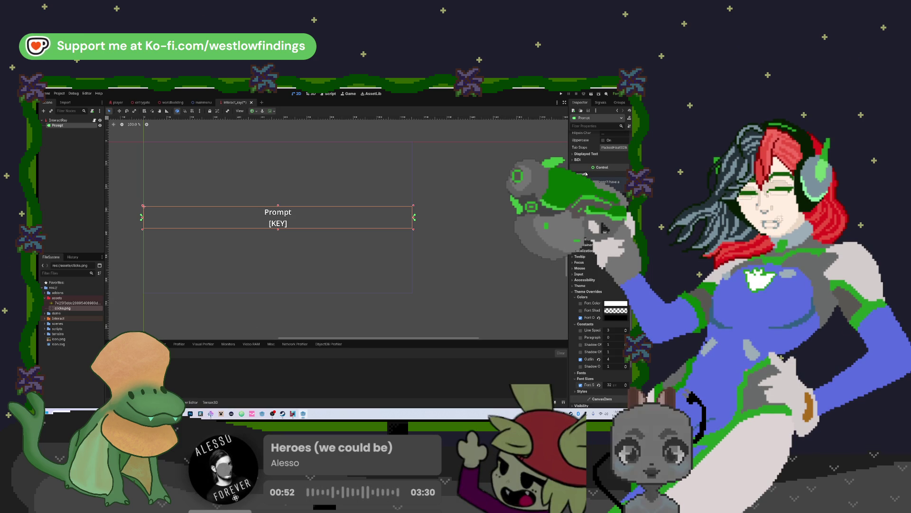
left_click(585, 241)
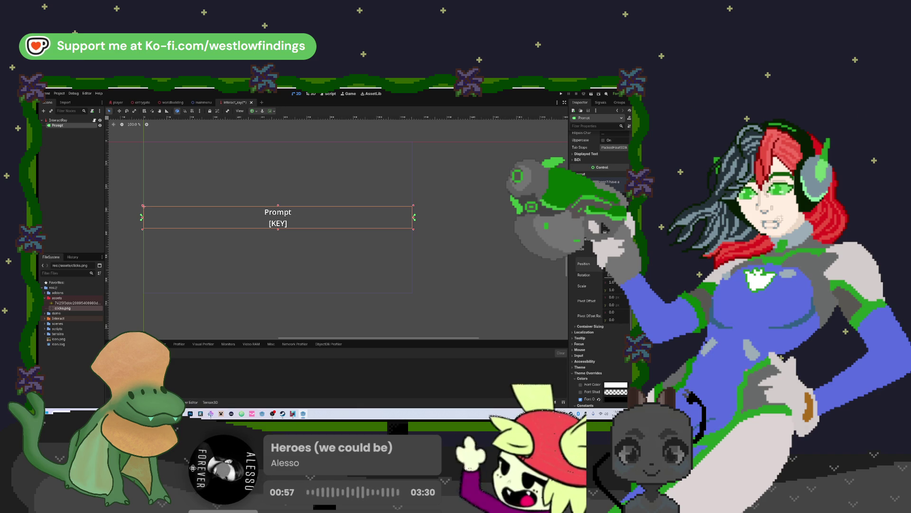
key("Return")
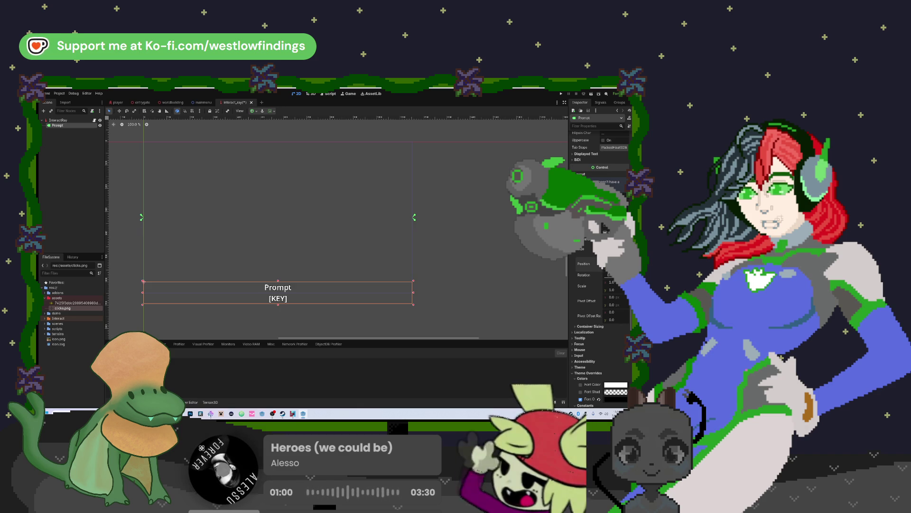
left_click(594, 270)
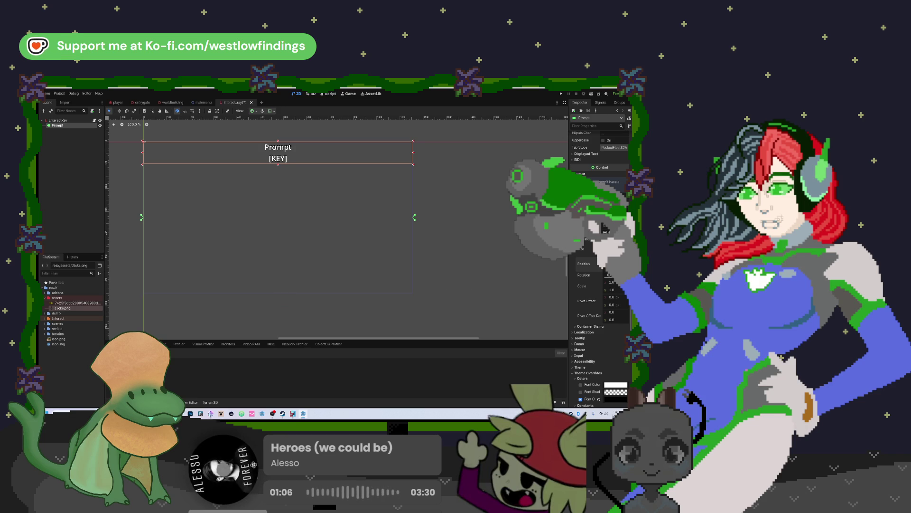
key("ctrl+z")
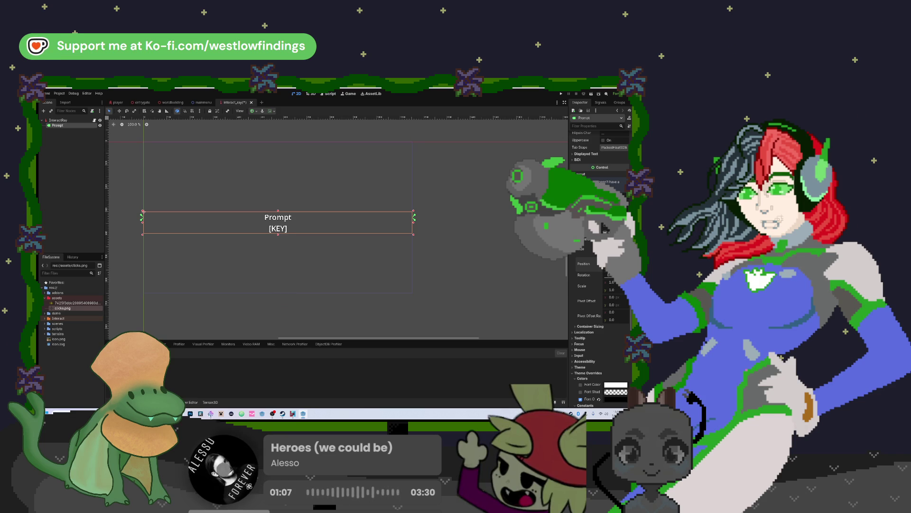
Step: Nudge the Prompt label six steps lower, then switch to Discord
key("Down")
key("Down")
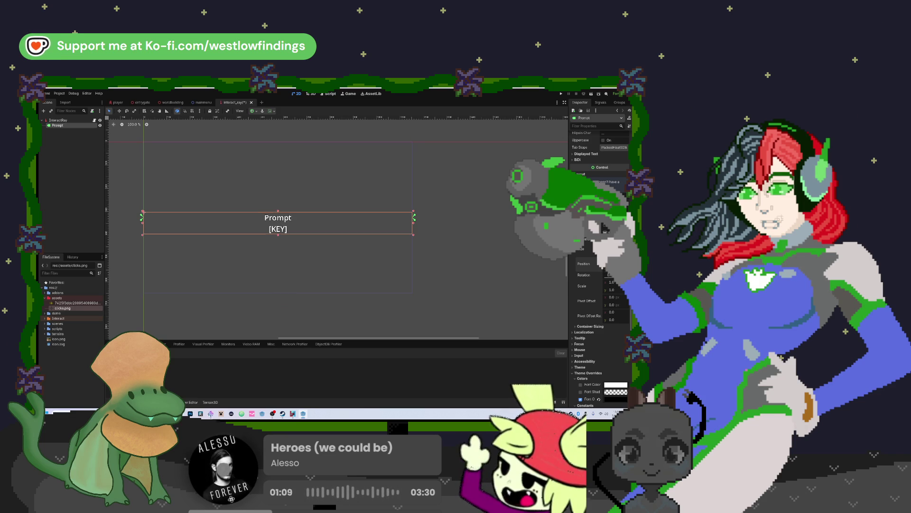
key("Down")
key("Down")
key("Down")
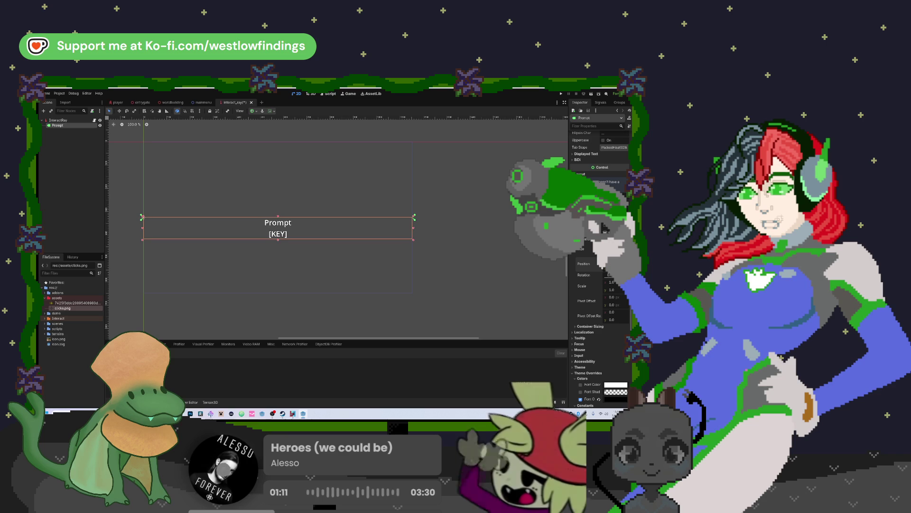
key("Down")
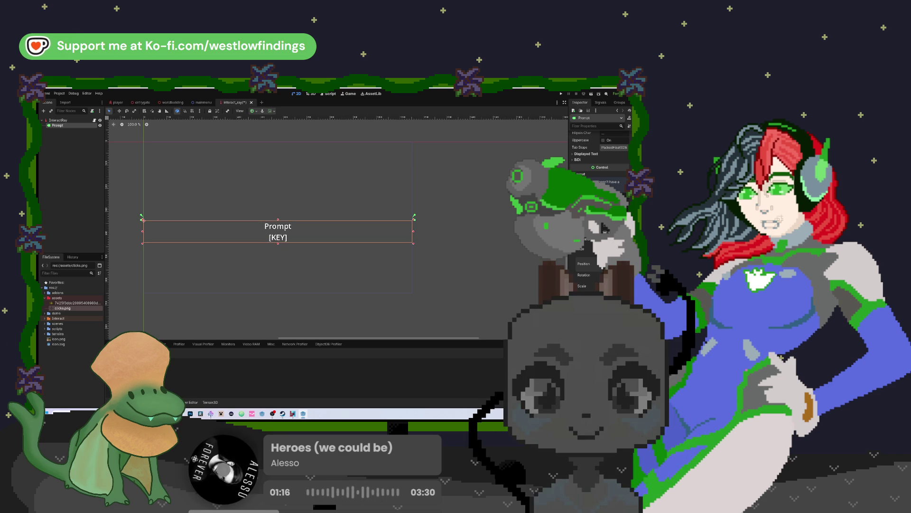
key("Down")
key("Down")
key("Down")
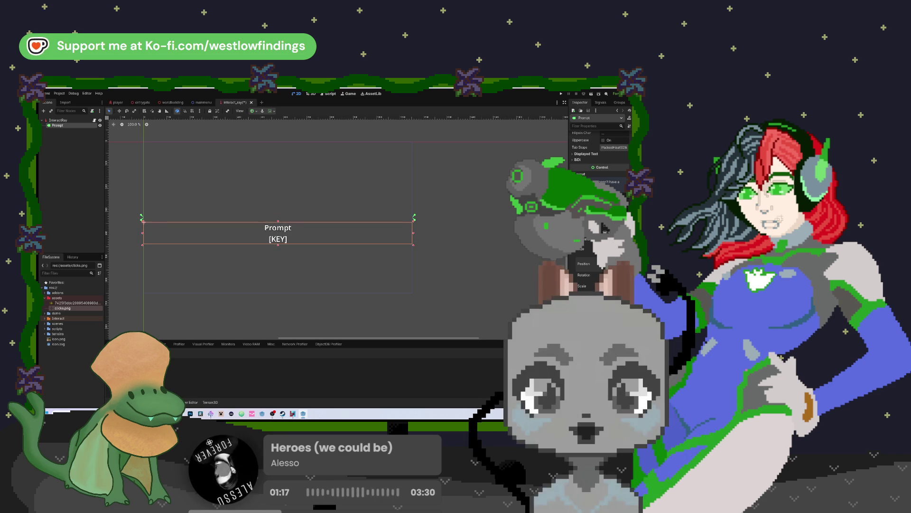
key("Down")
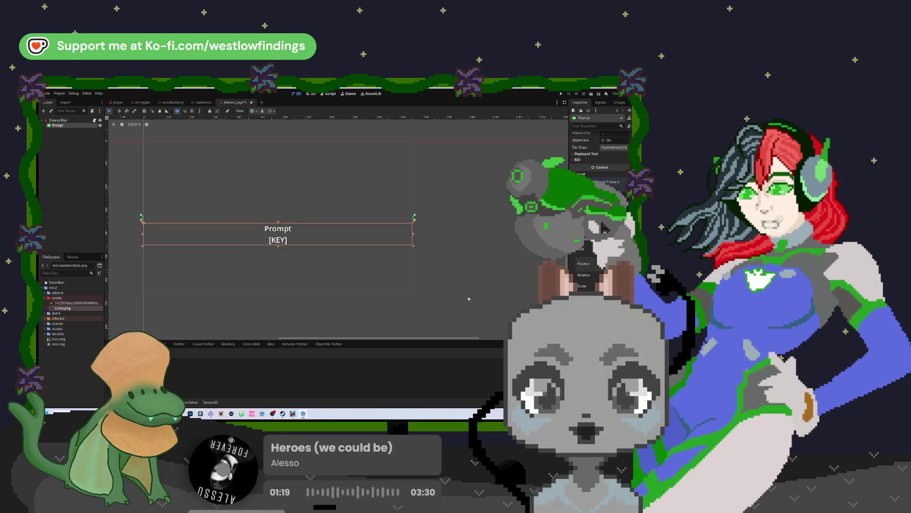
key("Down")
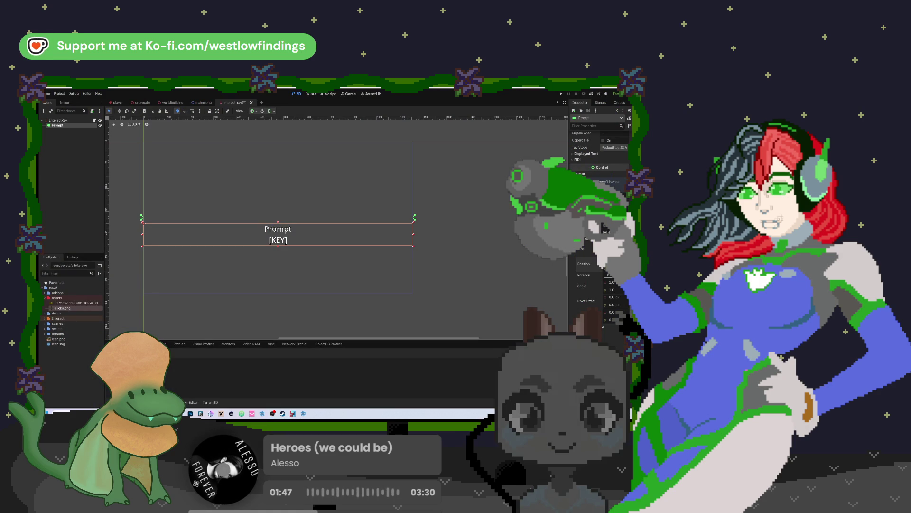
key("alt+Tab")
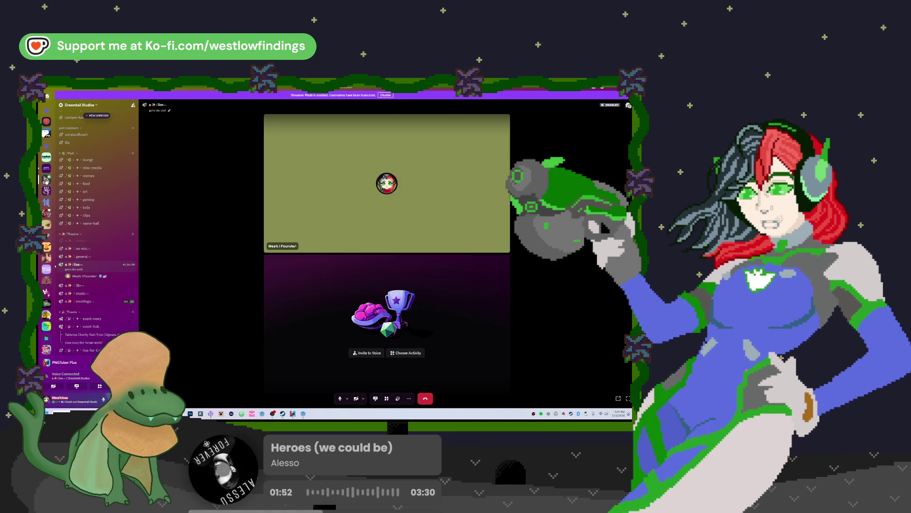
Step: Leave Discord's voice call view and return to the Godot editor
key("alt+Tab")
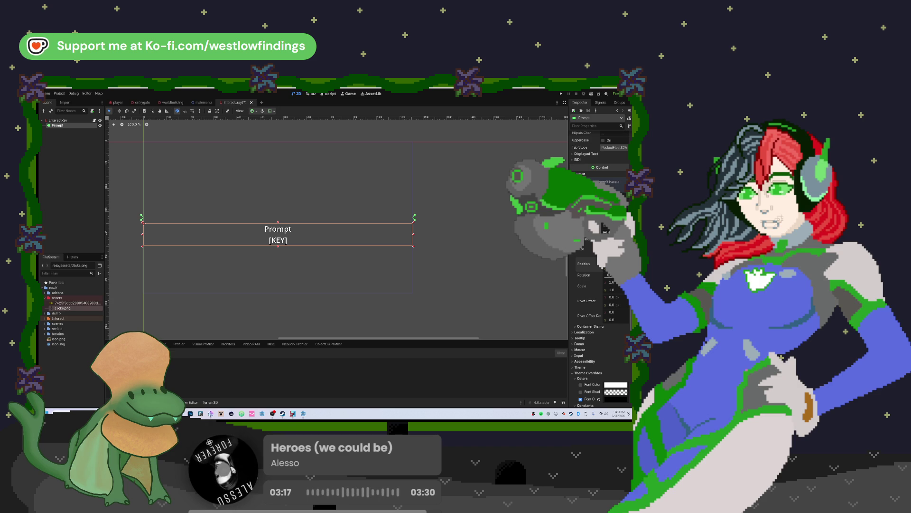
left_click(326, 95)
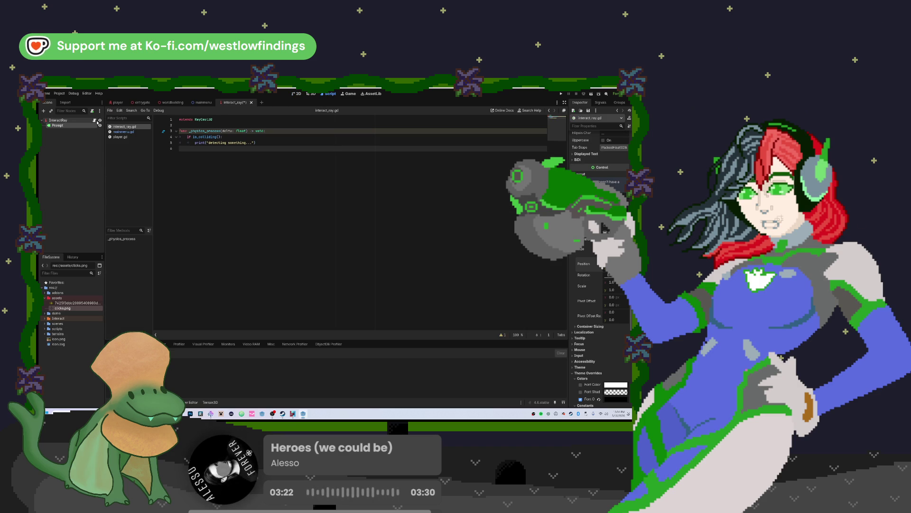
left_click(209, 126)
key("Return")
key("Return")
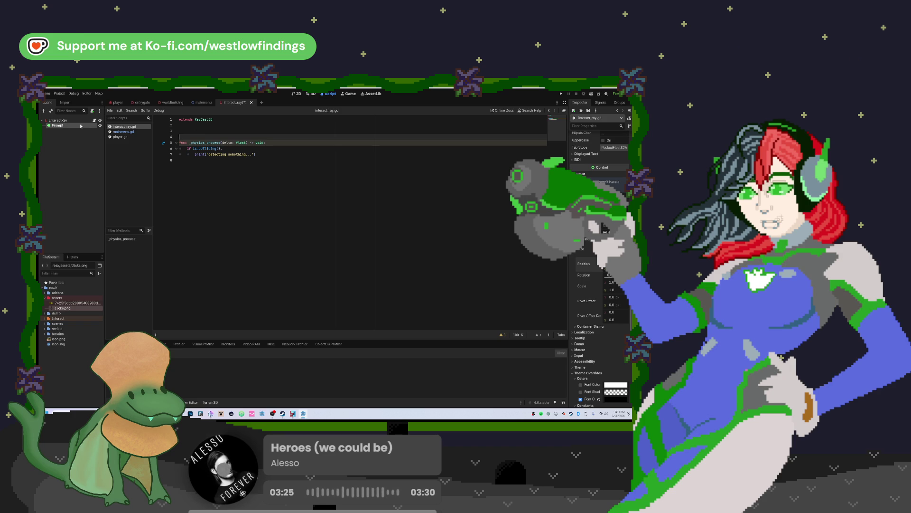
left_click_drag(83, 126, 201, 129)
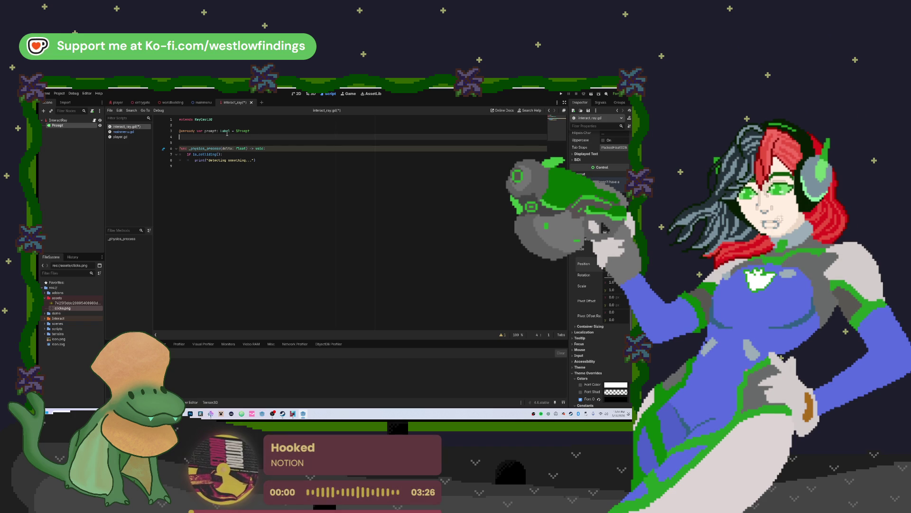
Step: Erase the Label type from the prompt declaration
mouse_move(227, 133)
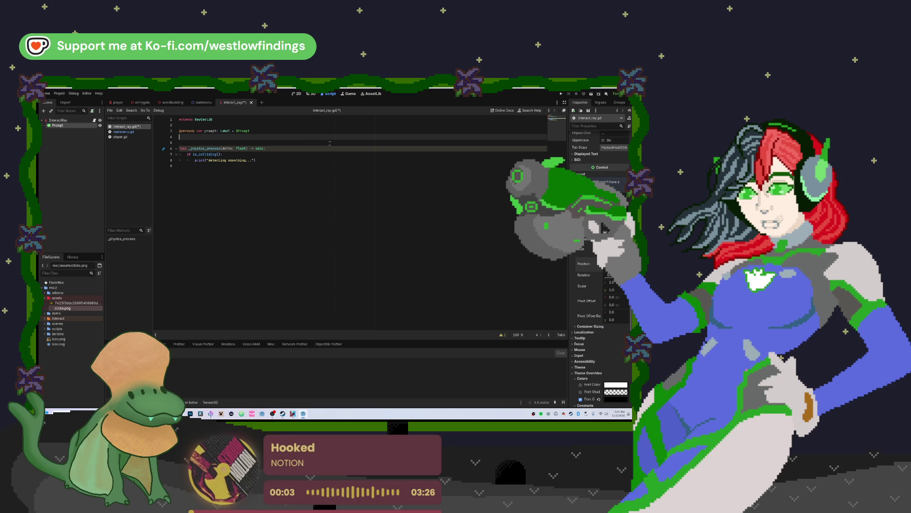
left_click(255, 130)
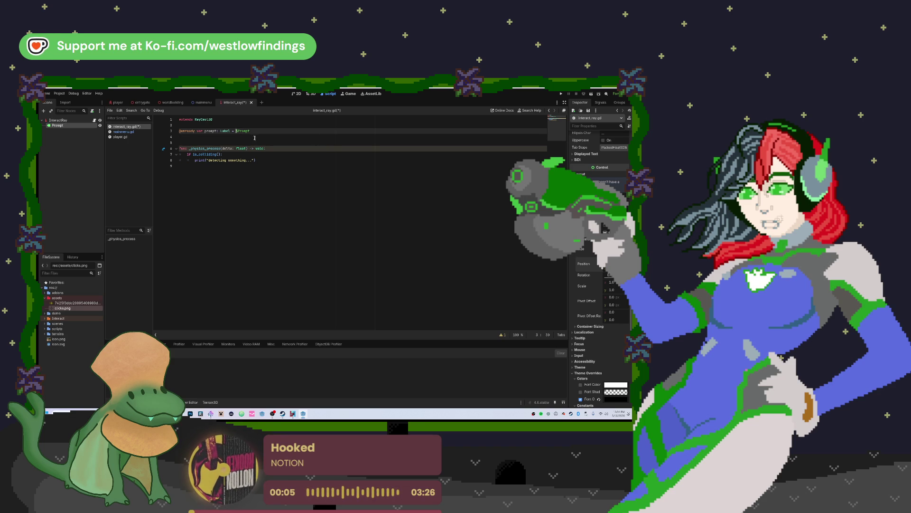
key("BackSpace")
key("BackSpace")
key("BackSpace")
key("BackSpace")
key("BackSpace")
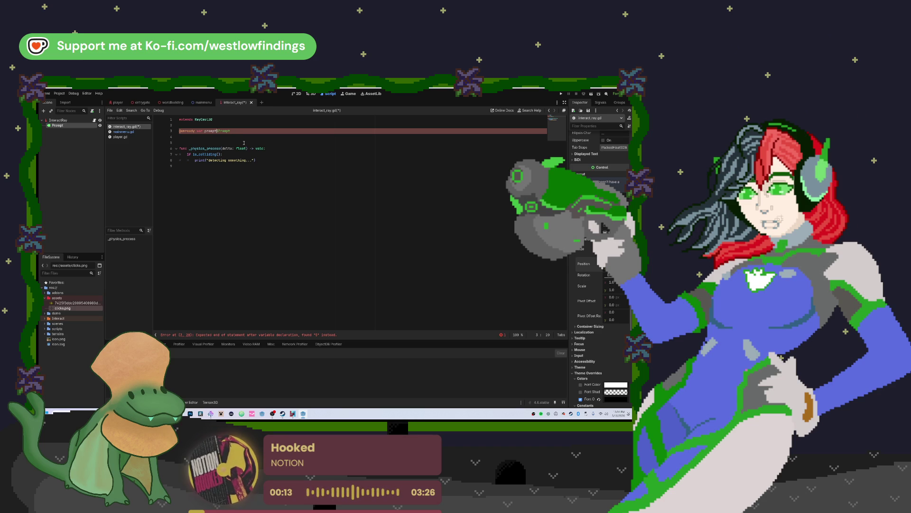
Step: Restore the untyped assignment so prompt is declared as = $Prompt
key("BackSpace")
type("=")
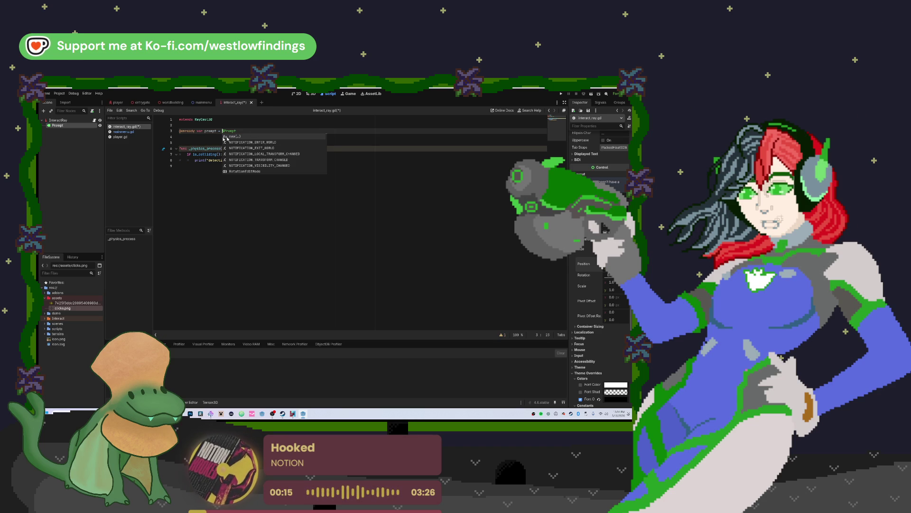
key("Escape")
key("Down")
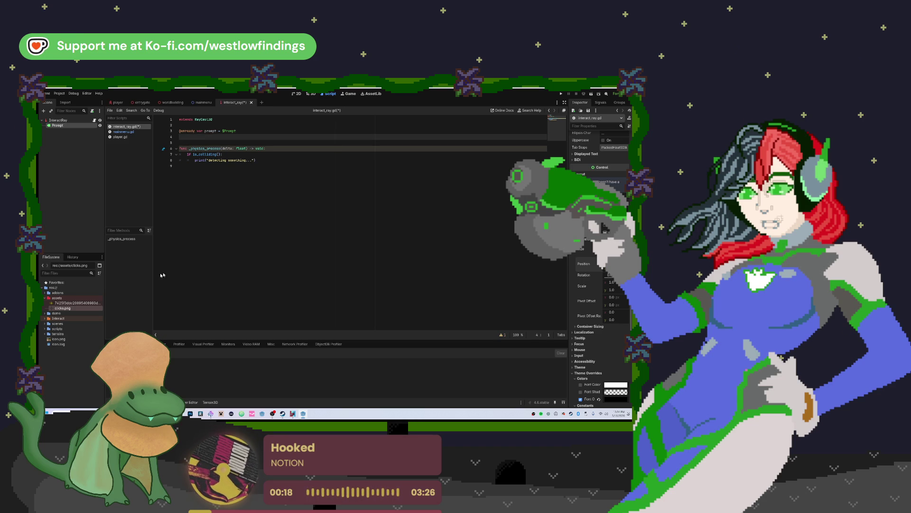
Step: Add prompt.text = "" at the start of _physics_process, then run the project
left_click(271, 150)
key("Return")
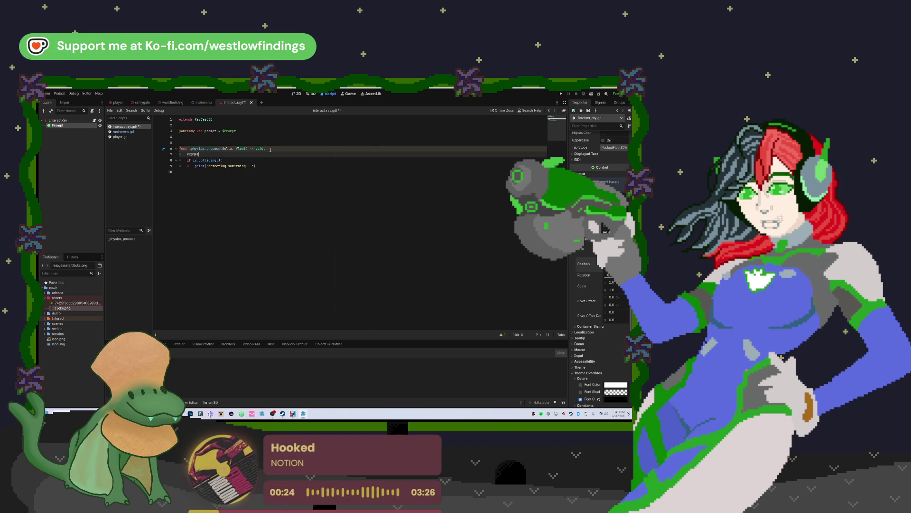
key("BackSpace")
key("BackSpace")
key("BackSpace")
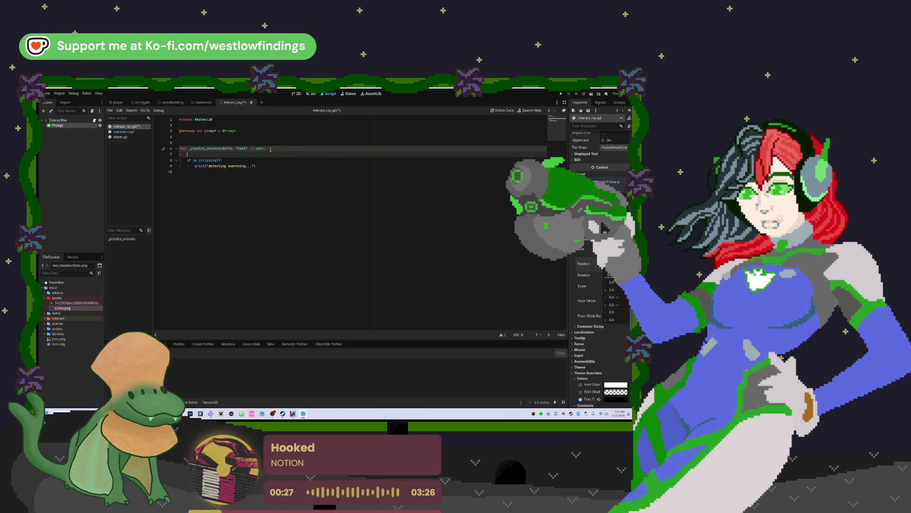
type("prompt")
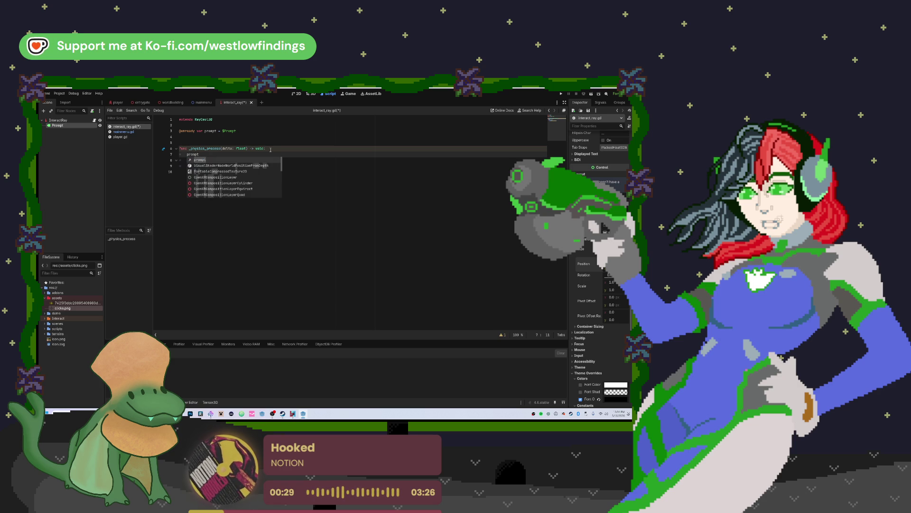
key("Escape")
type(".text ")
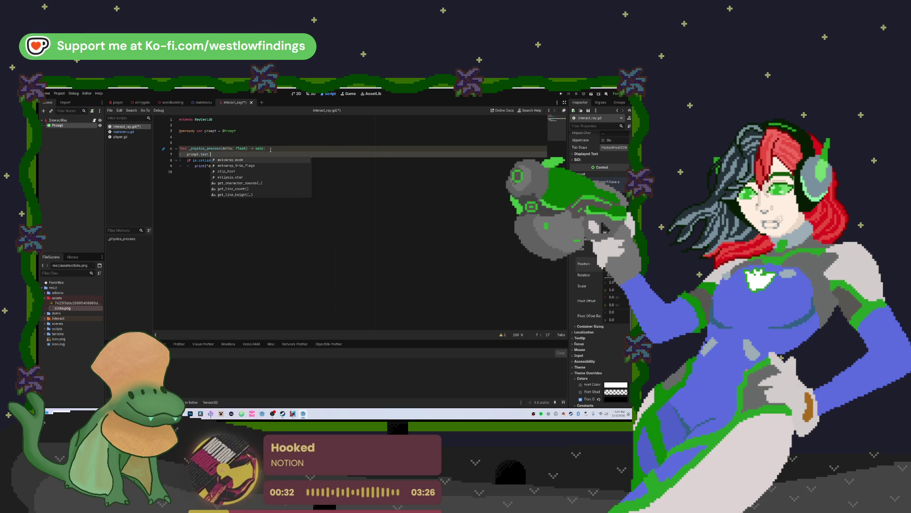
type("= \"")
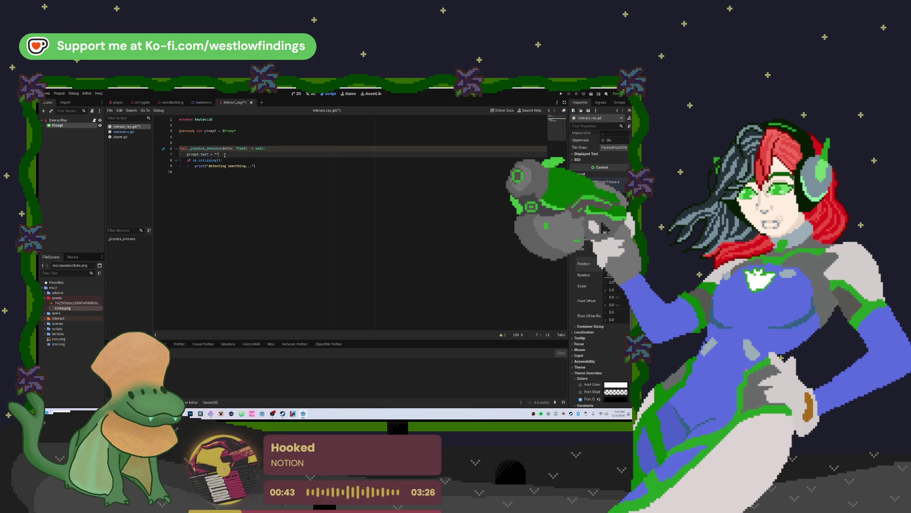
key("Return")
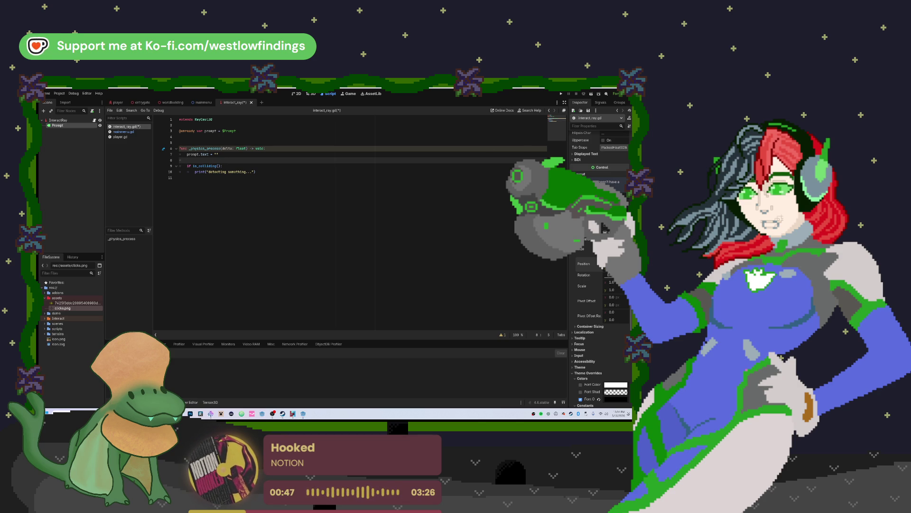
left_click(561, 94)
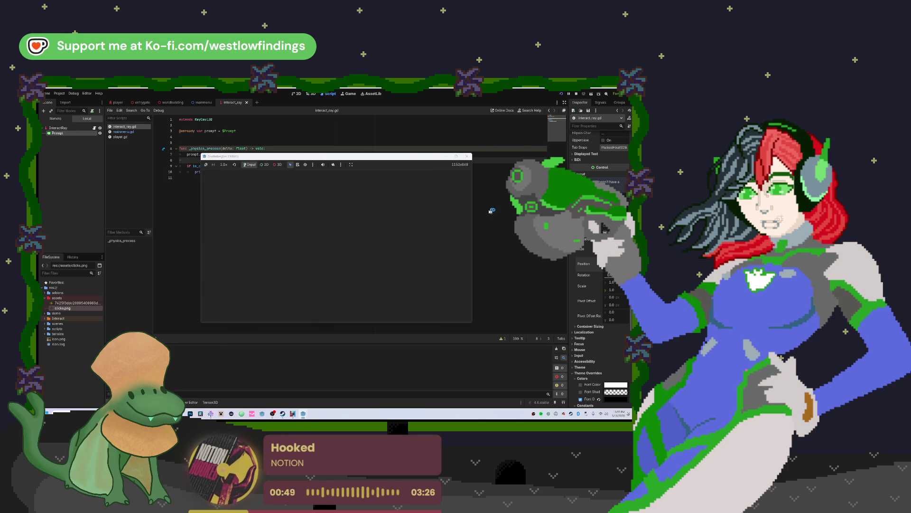
Step: Start the game, walk the player forward through the arch, then stop it with F8
left_click(335, 223)
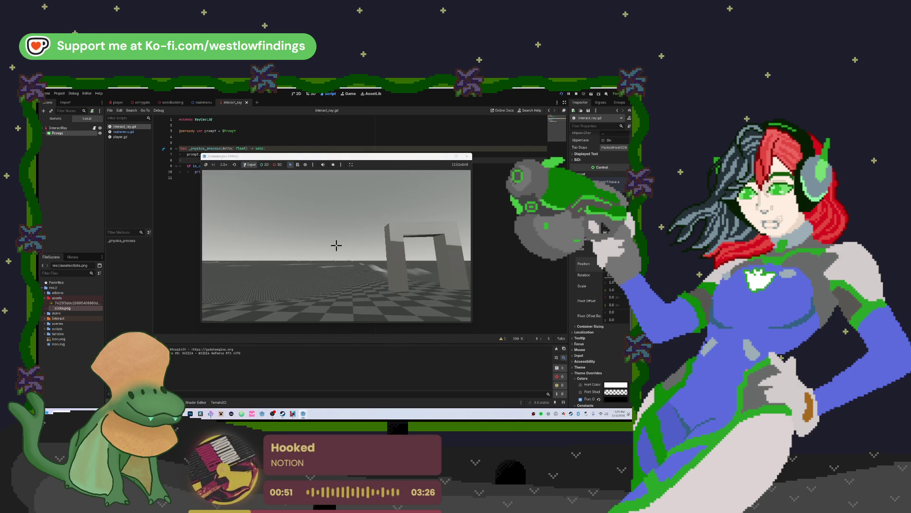
key("w")
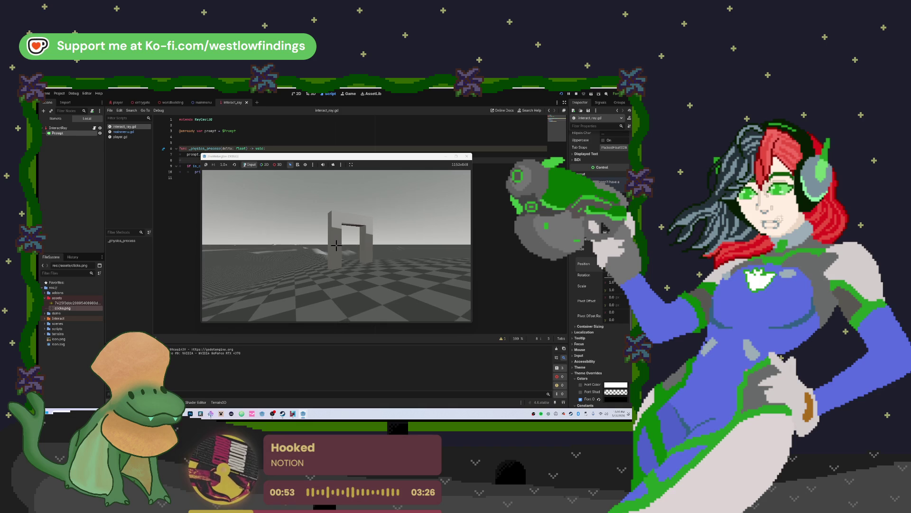
key("w")
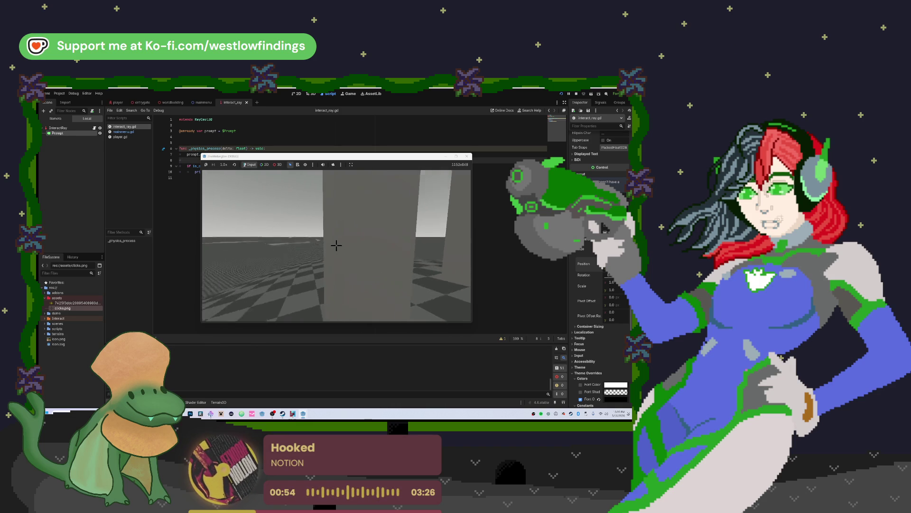
mouse_move(336, 245)
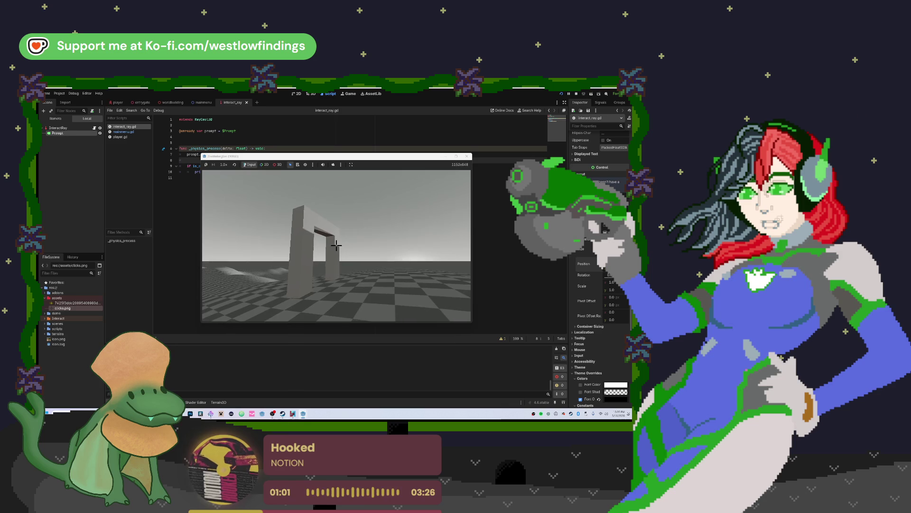
key("F8")
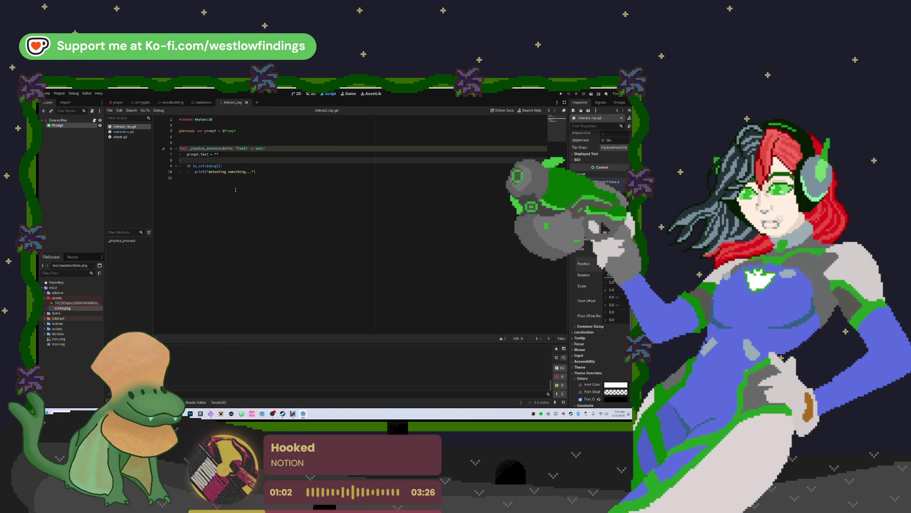